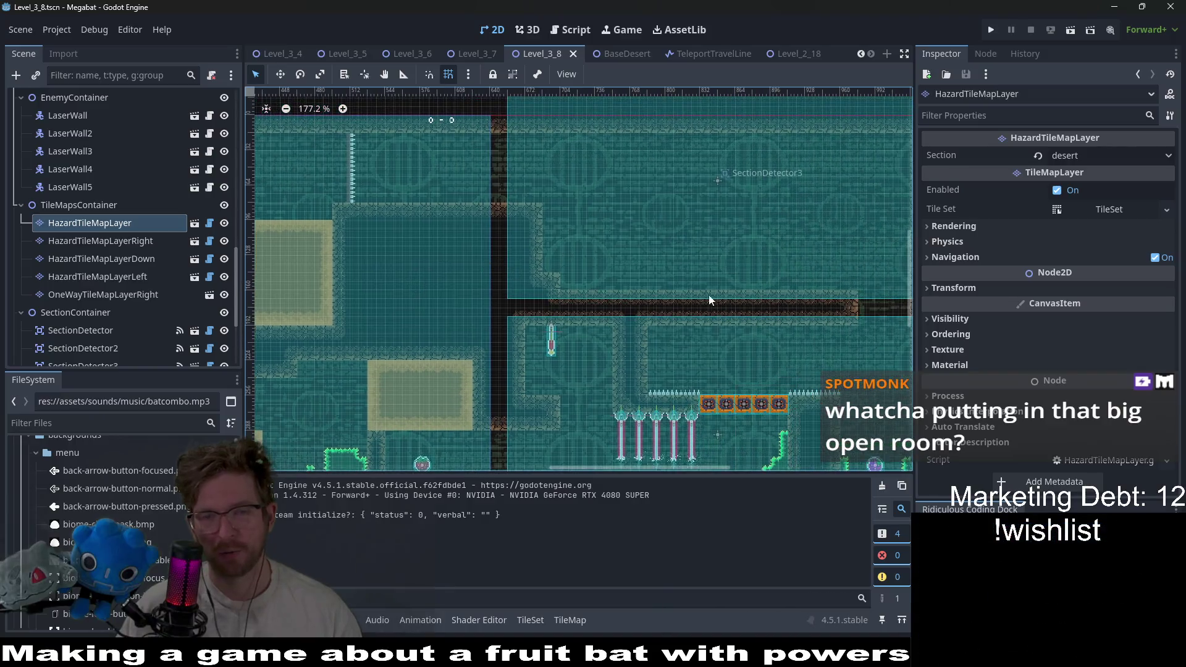
# Survey the level view around the spikes and the big upper room
pyautogui.scroll(-1, 655, 278)
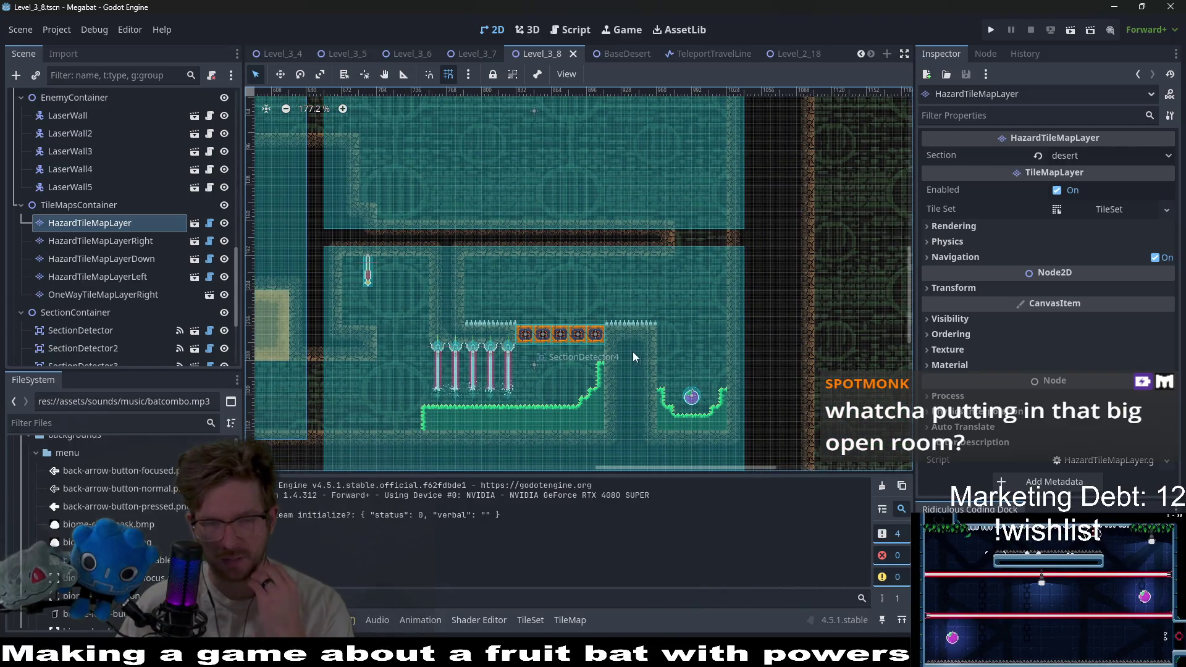
pyautogui.scroll(2, 617, 370)
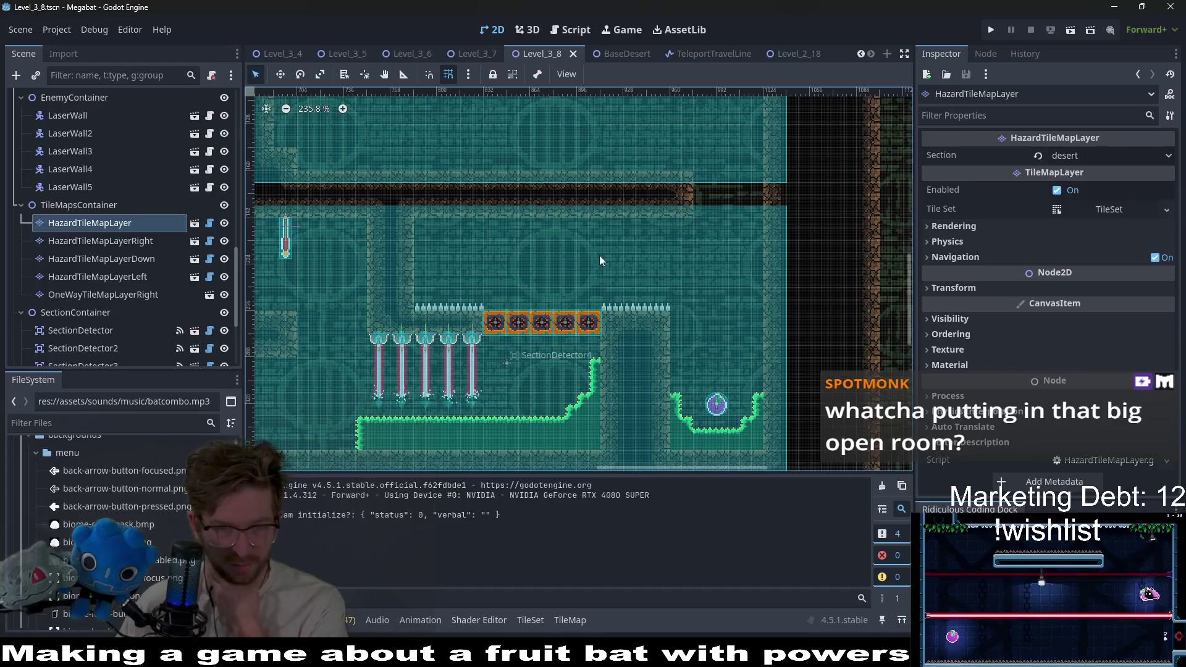
pyautogui.scroll(-4, 133, 262)
pyautogui.scroll(8, 134, 265)
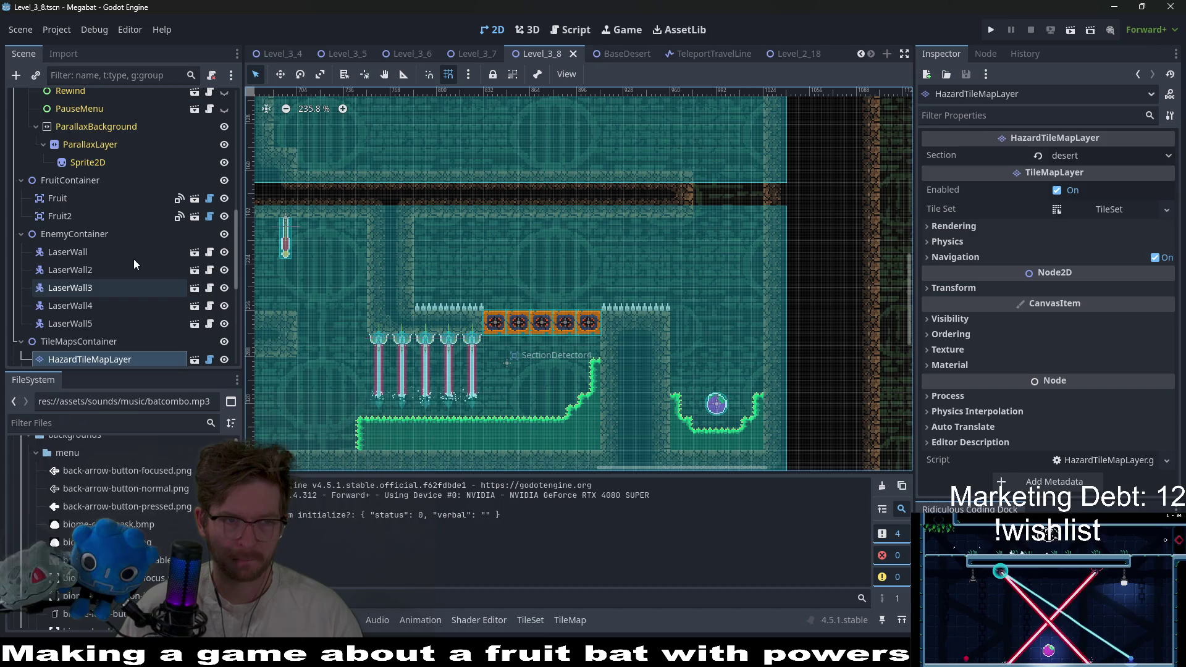
pyautogui.scroll(-8, 134, 260)
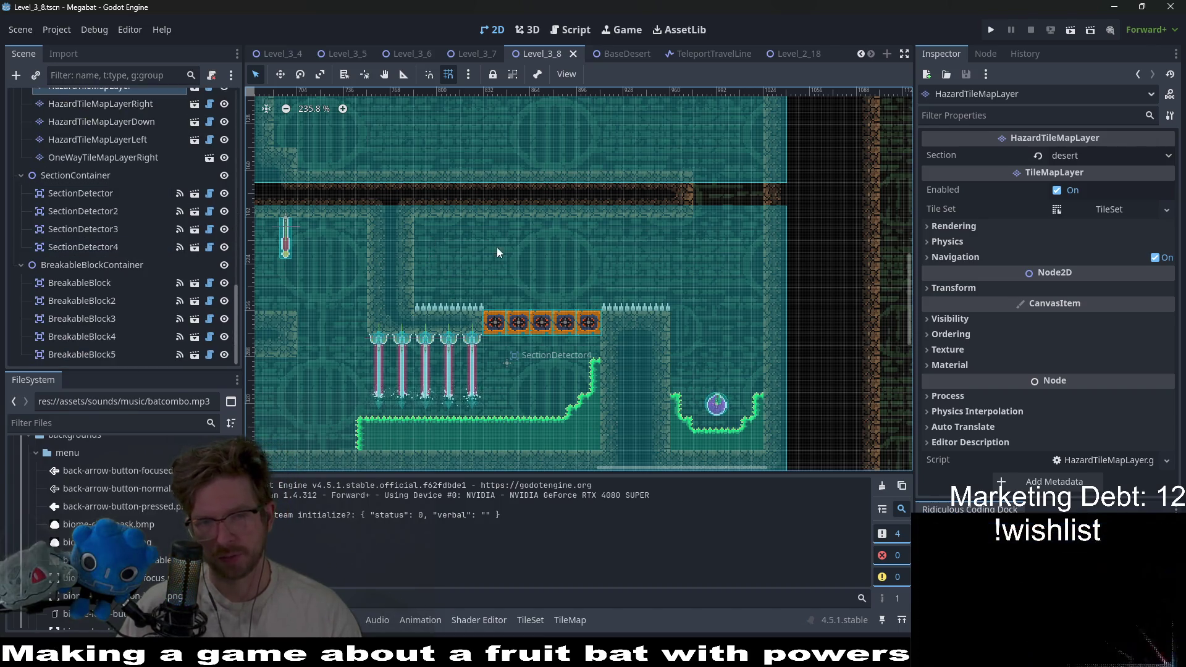
pyautogui.moveTo(729, 240)
pyautogui.mouseDown()
pyautogui.moveTo(673, 319)
pyautogui.moveTo(686, 280)
pyautogui.mouseUp()
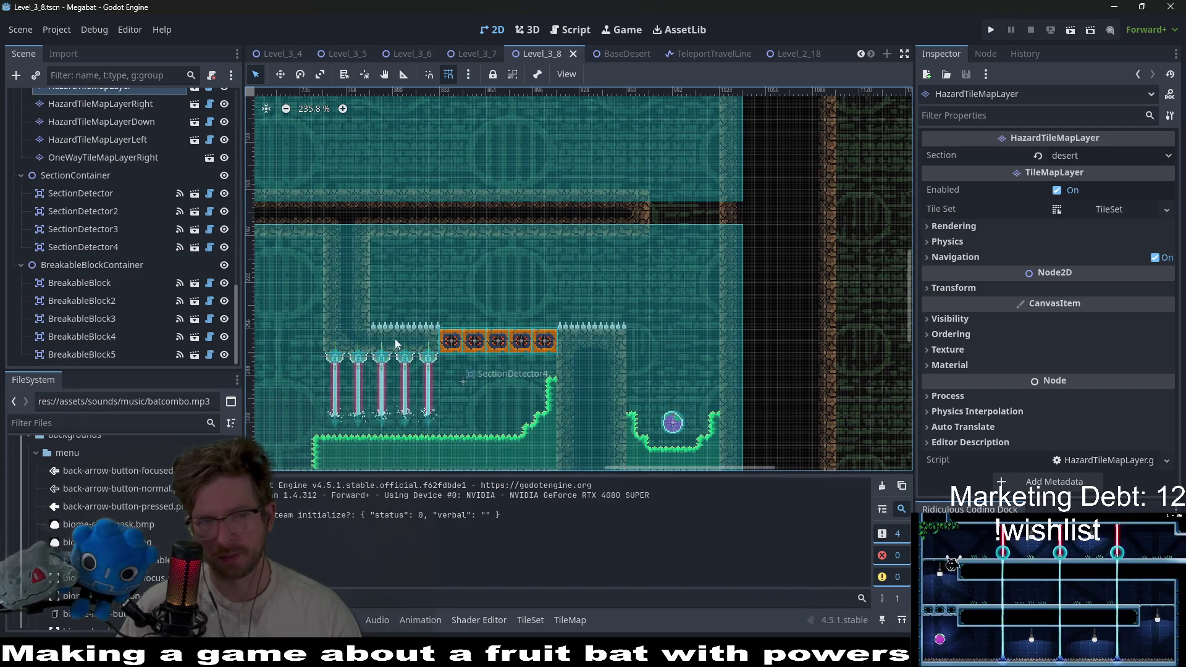
pyautogui.scroll(2, 612, 328)
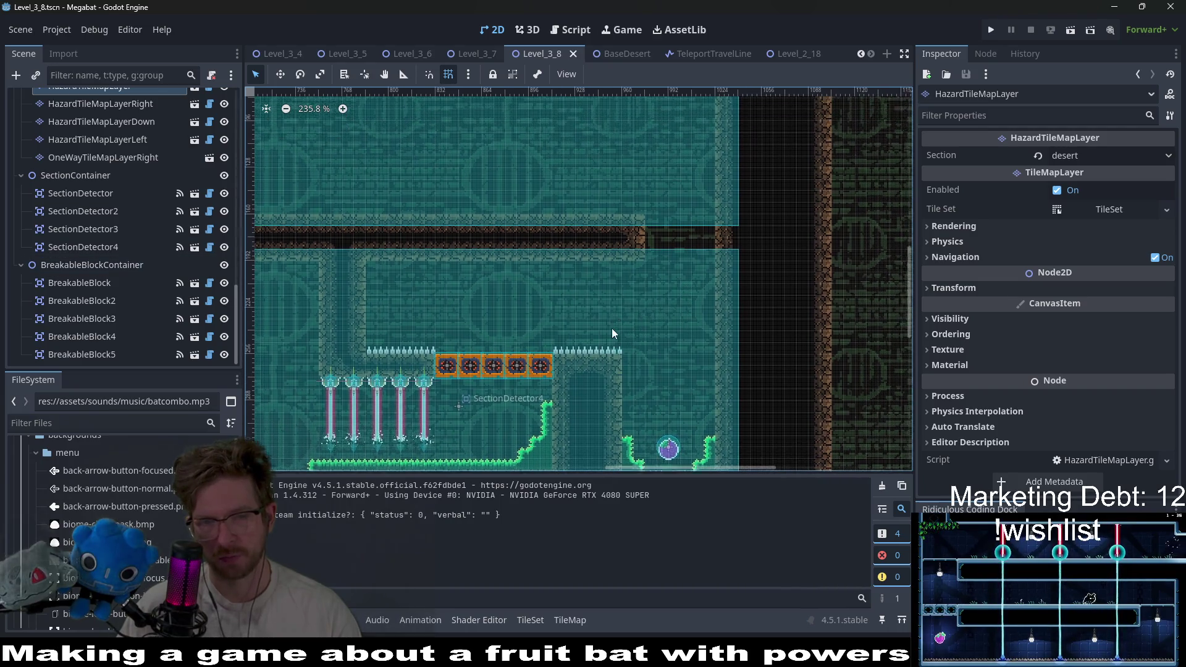
pyautogui.scroll(-2, 581, 321)
pyautogui.hscroll(-3, 581, 321)
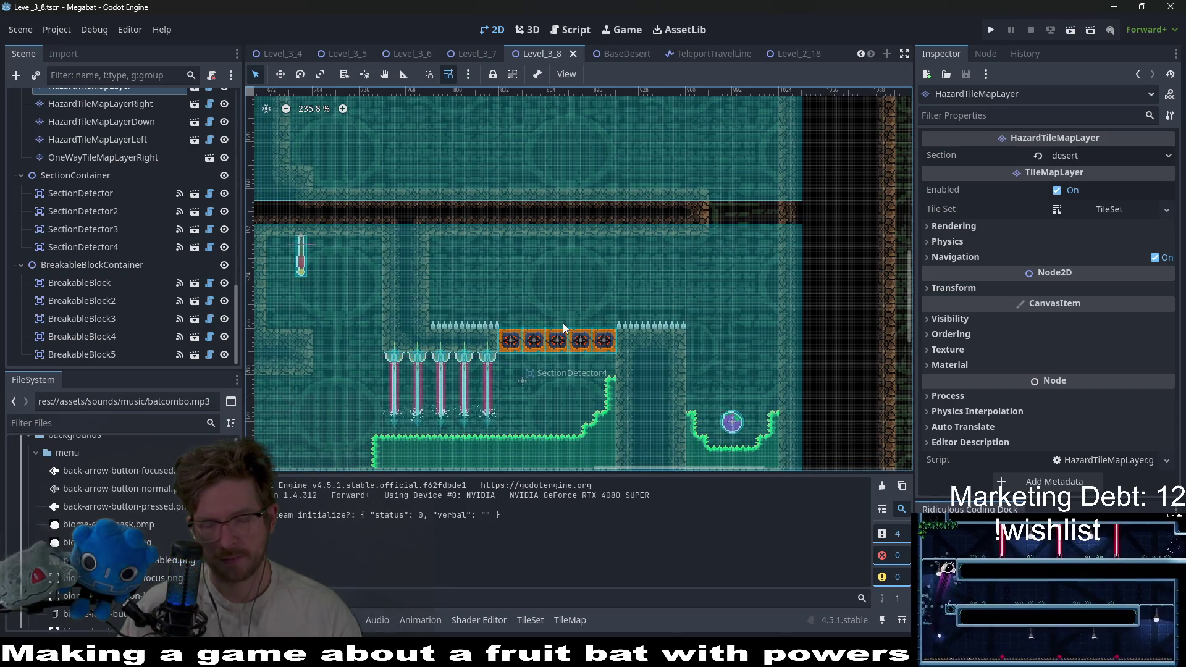
pyautogui.scroll(8, 566, 333)
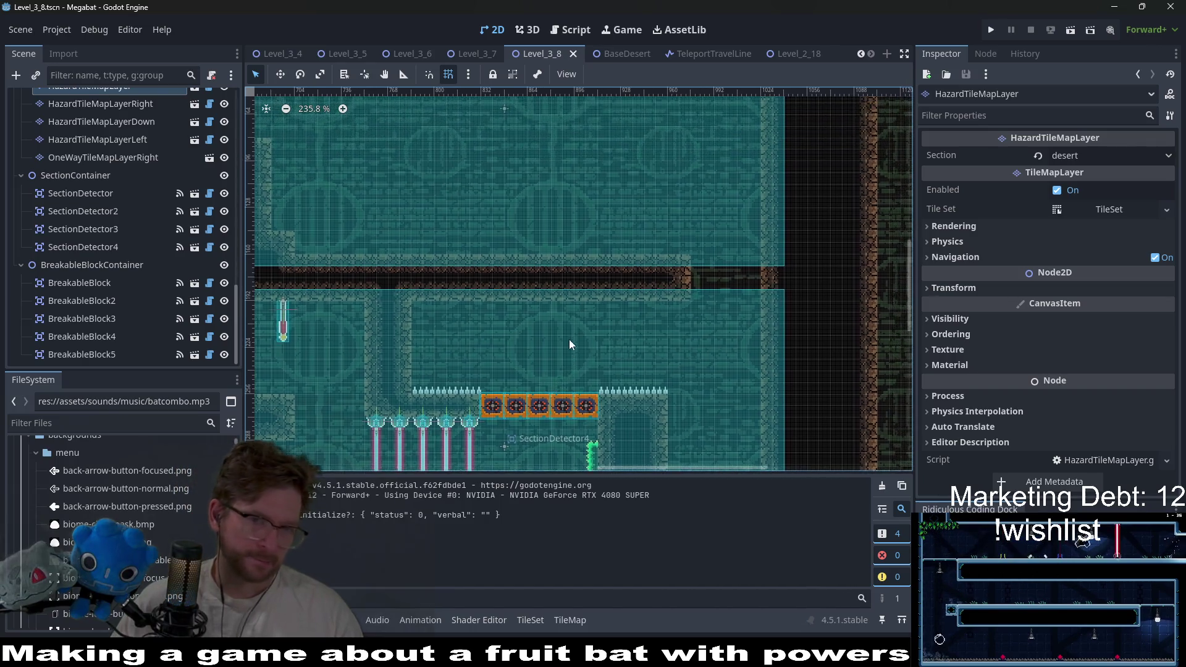
pyautogui.scroll(-3, 497, 317)
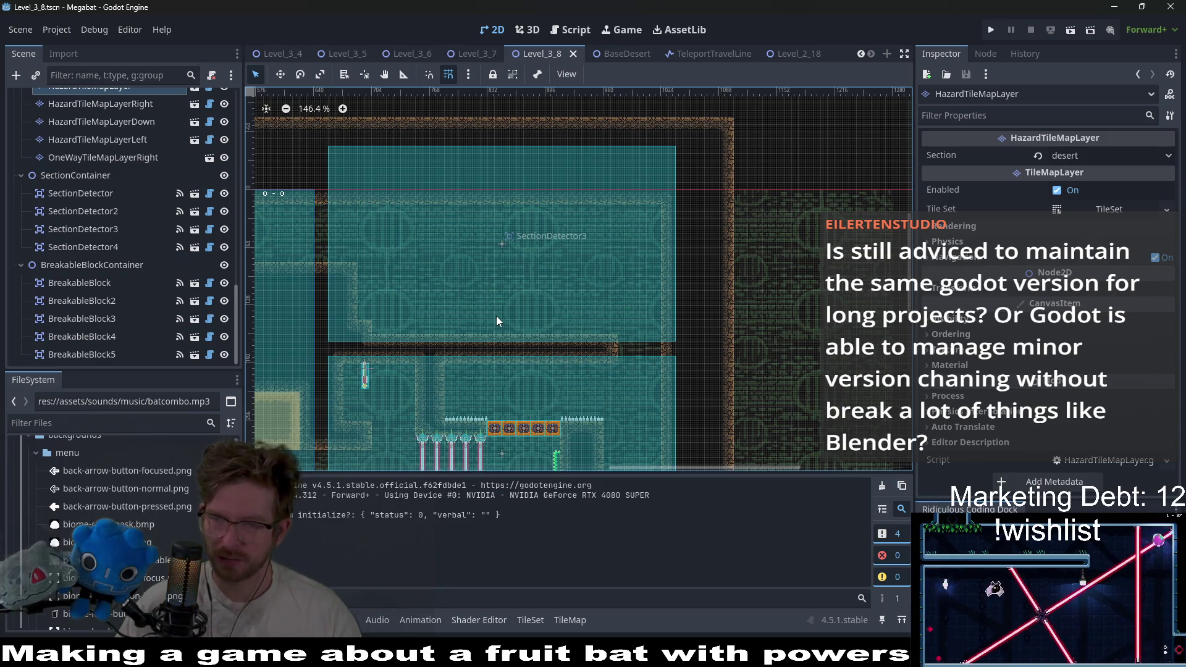
pyautogui.rightClick(497, 320)
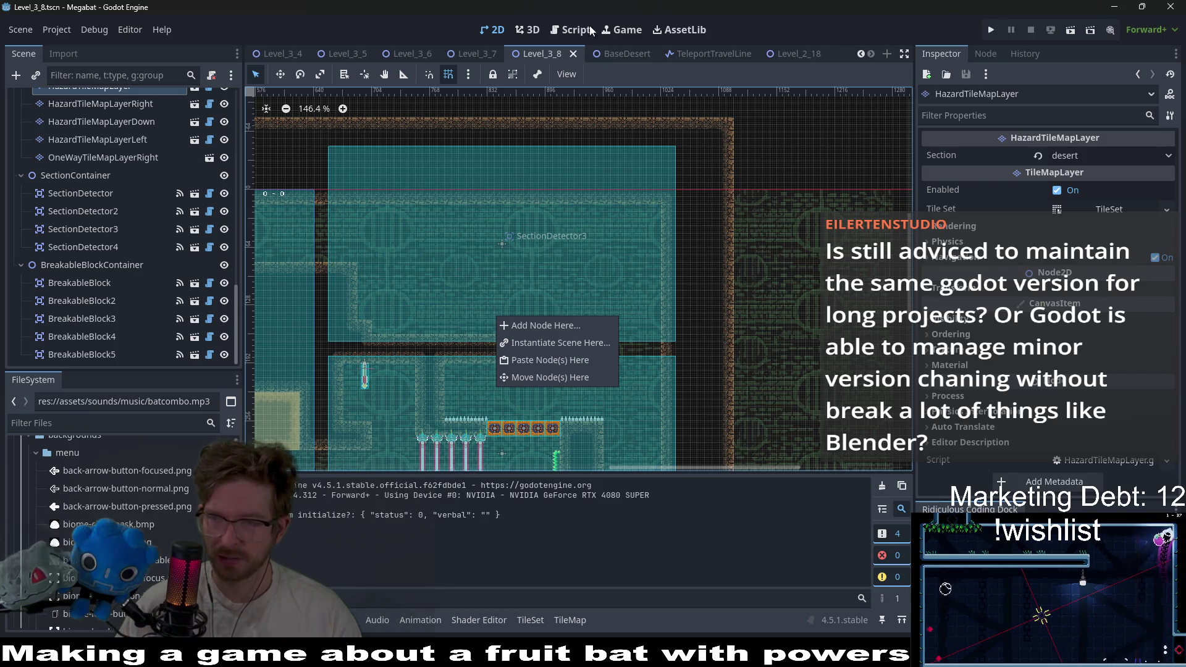
pyautogui.click(700, 5)
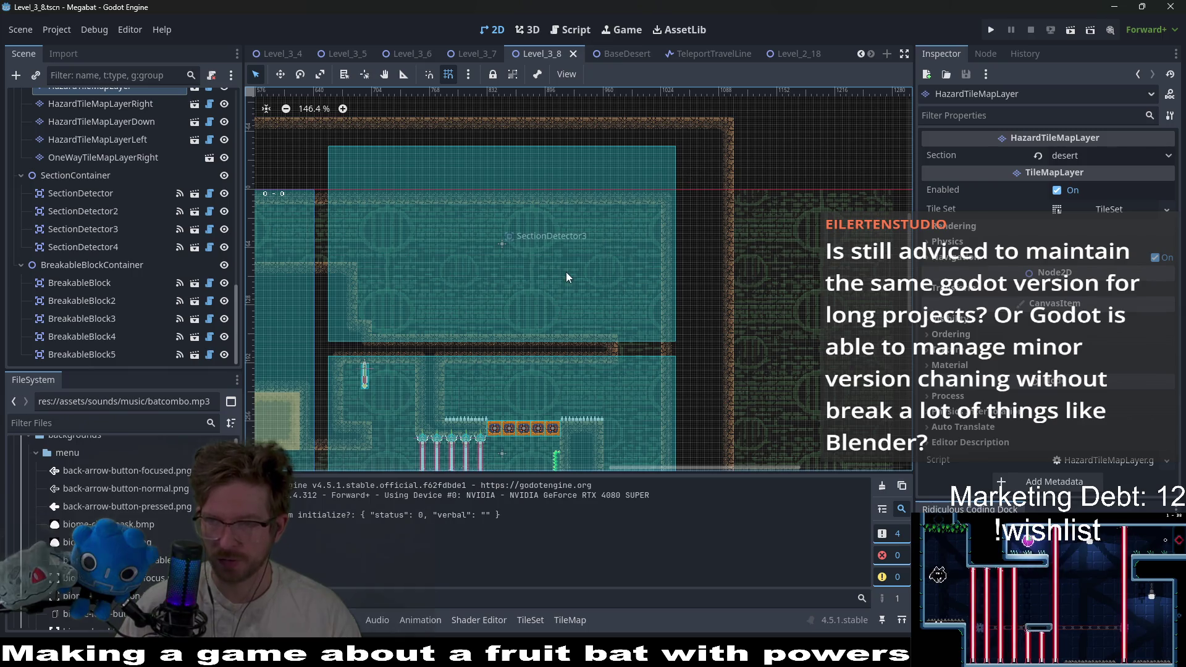
pyautogui.scroll(-4, 506, 247)
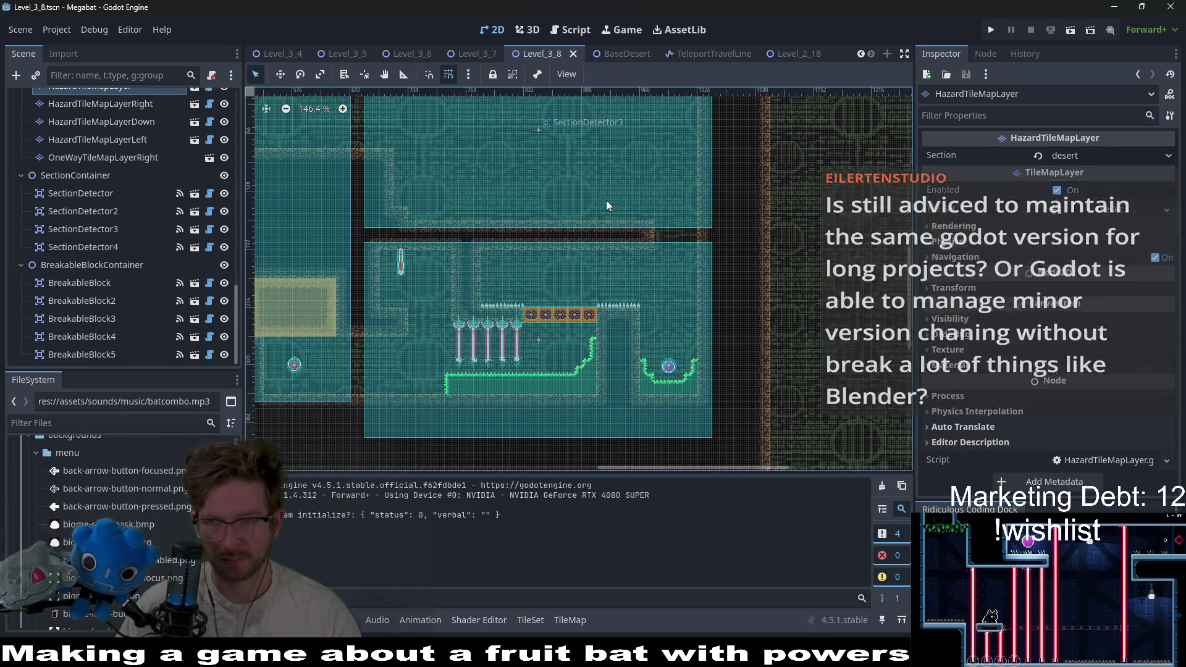
pyautogui.moveTo(606, 205); pyautogui.dragTo(601, 209)
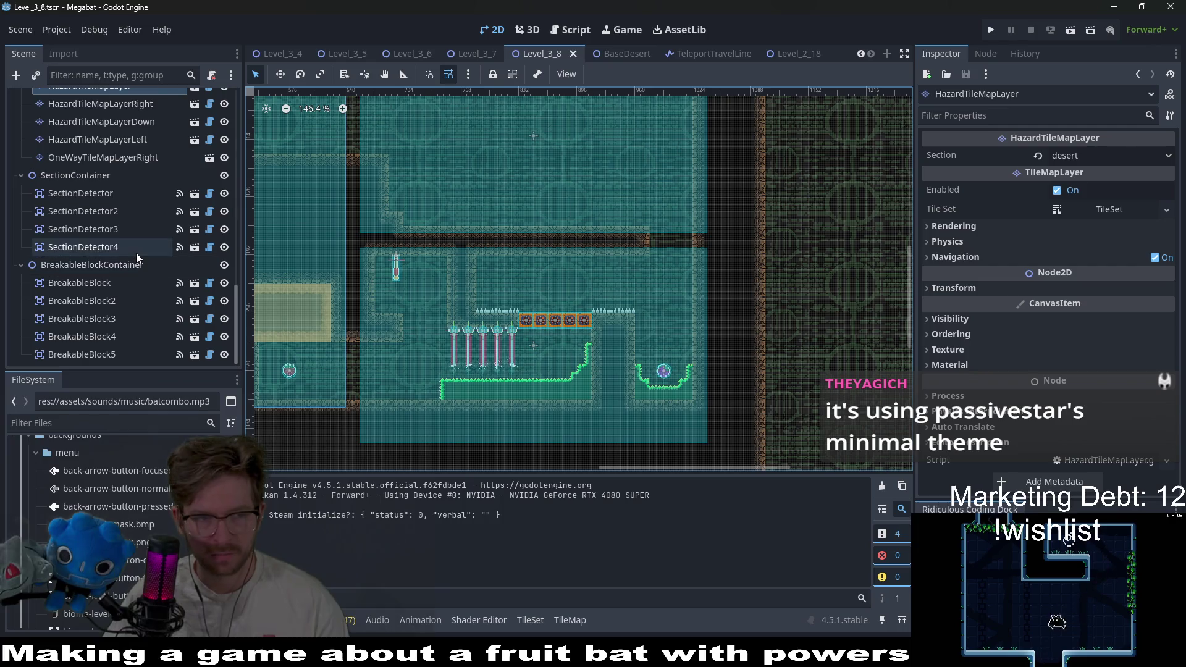
# Select BreakableBlock through BreakableBlock5 and drag the row up into the upper room
pyautogui.click(91, 355)
pyautogui.keyDown('shift'); pyautogui.click(104, 283); pyautogui.keyUp('shift')
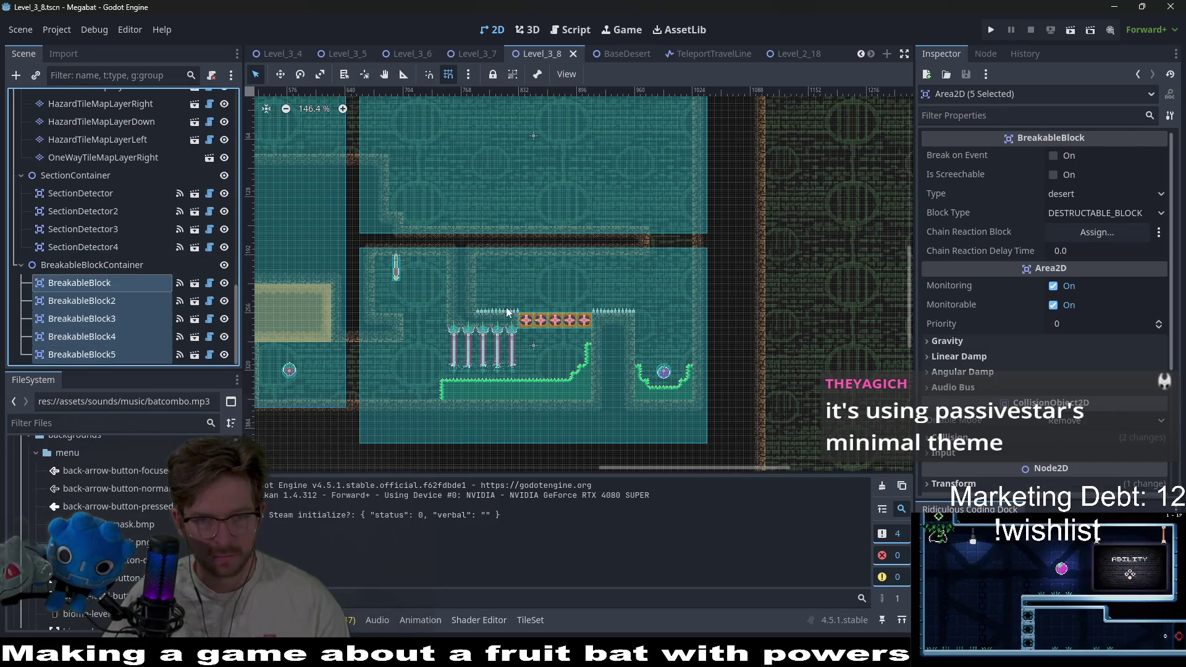
pyautogui.scroll(2, 594, 321)
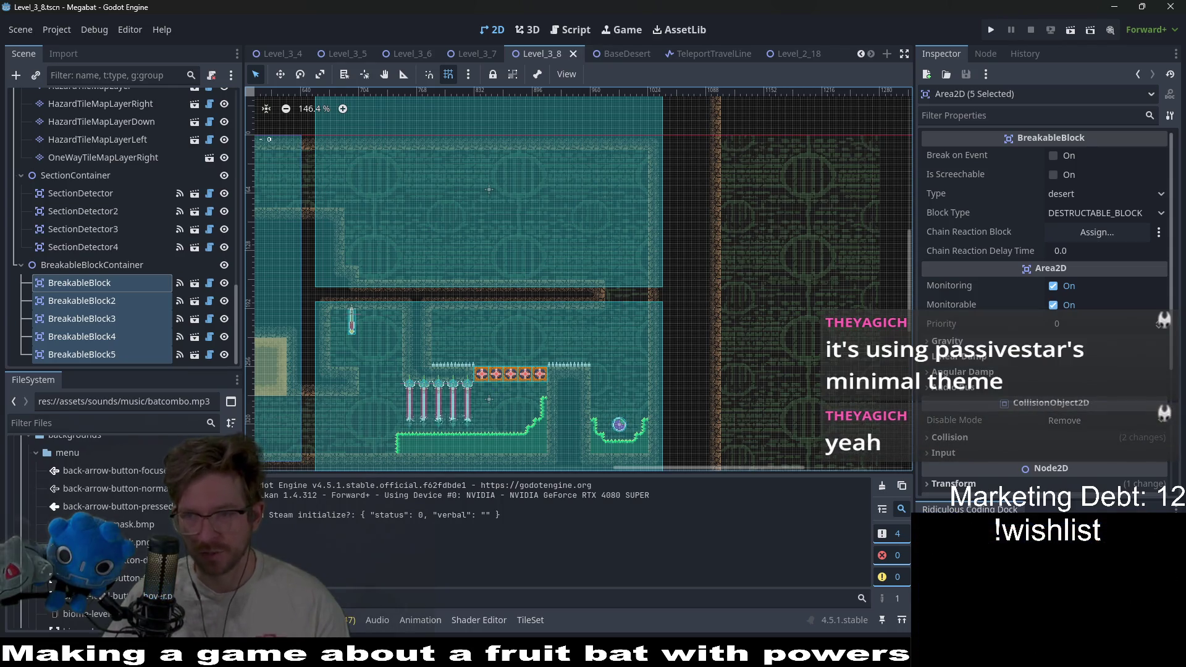
pyautogui.scroll(3, 632, 398)
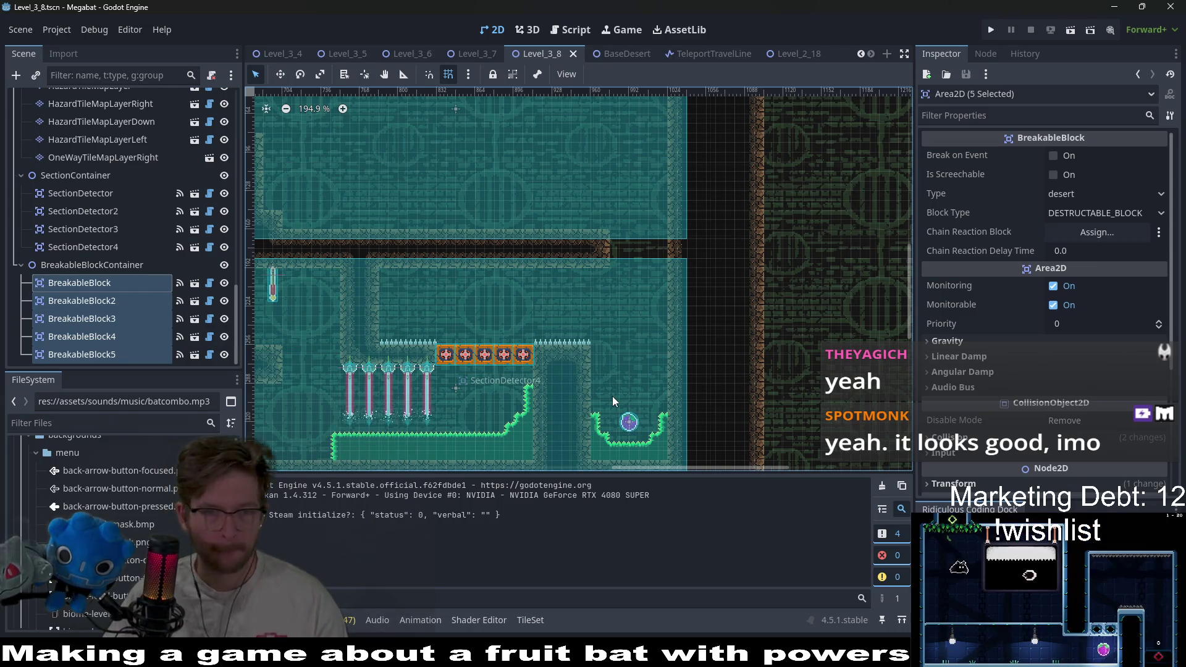
pyautogui.scroll(2, 617, 291)
pyautogui.press('w')
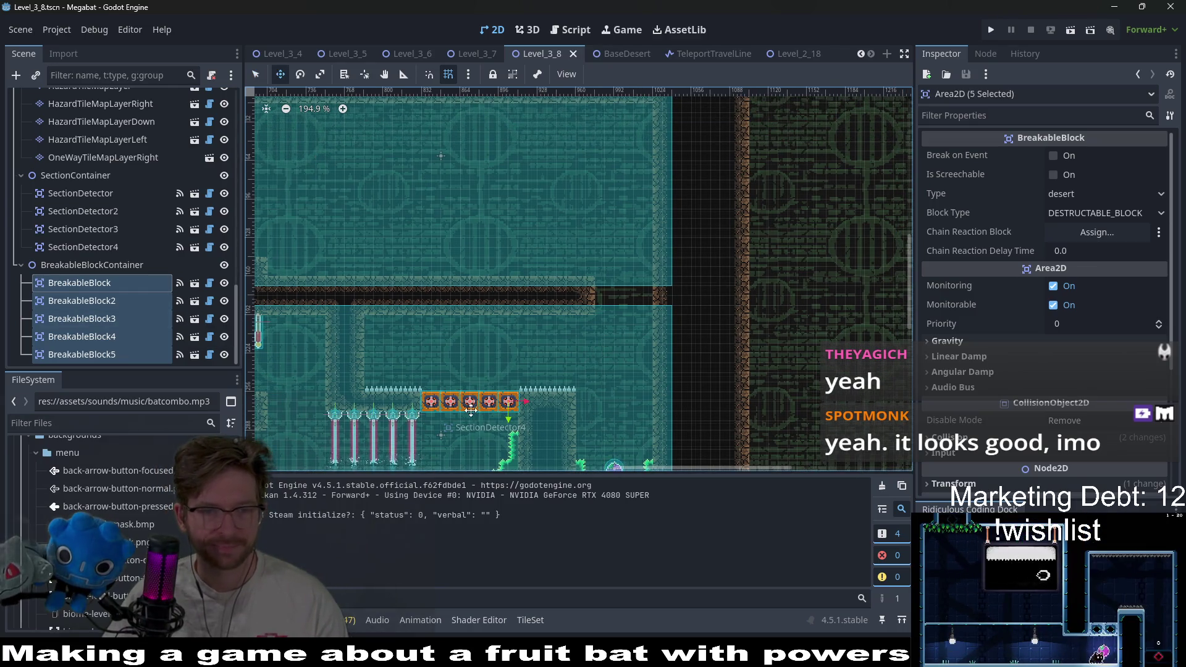
pyautogui.moveTo(471, 410); pyautogui.dragTo(506, 218)
pyautogui.scroll(-3, 554, 254)
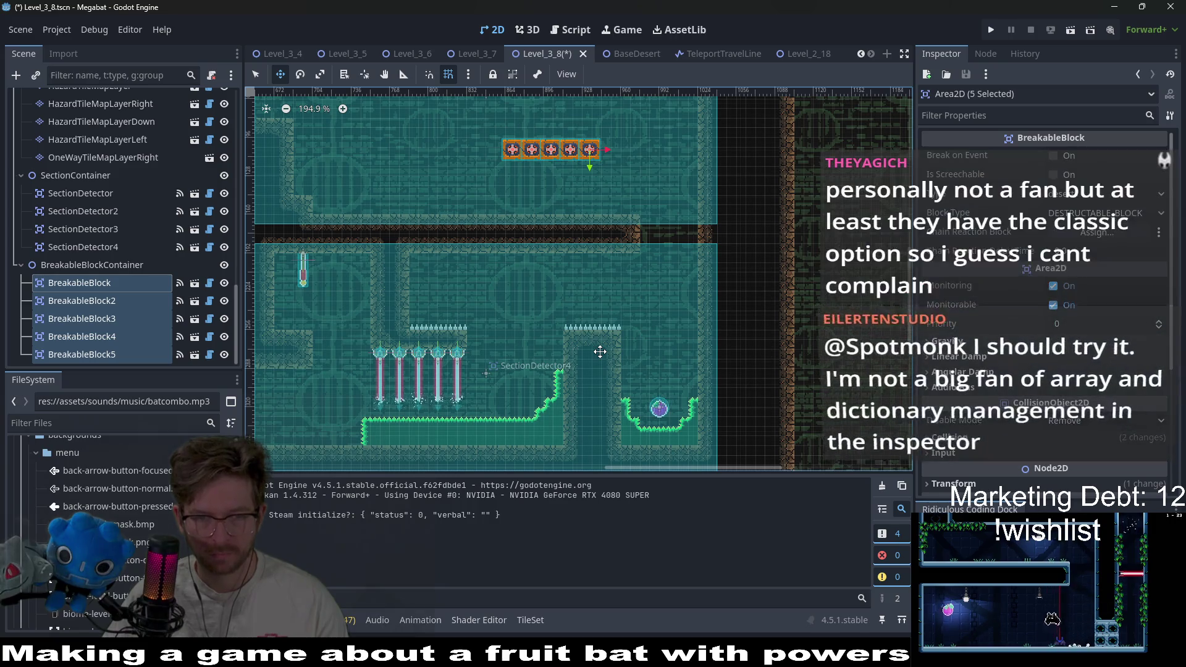
pyautogui.scroll(4, 517, 383)
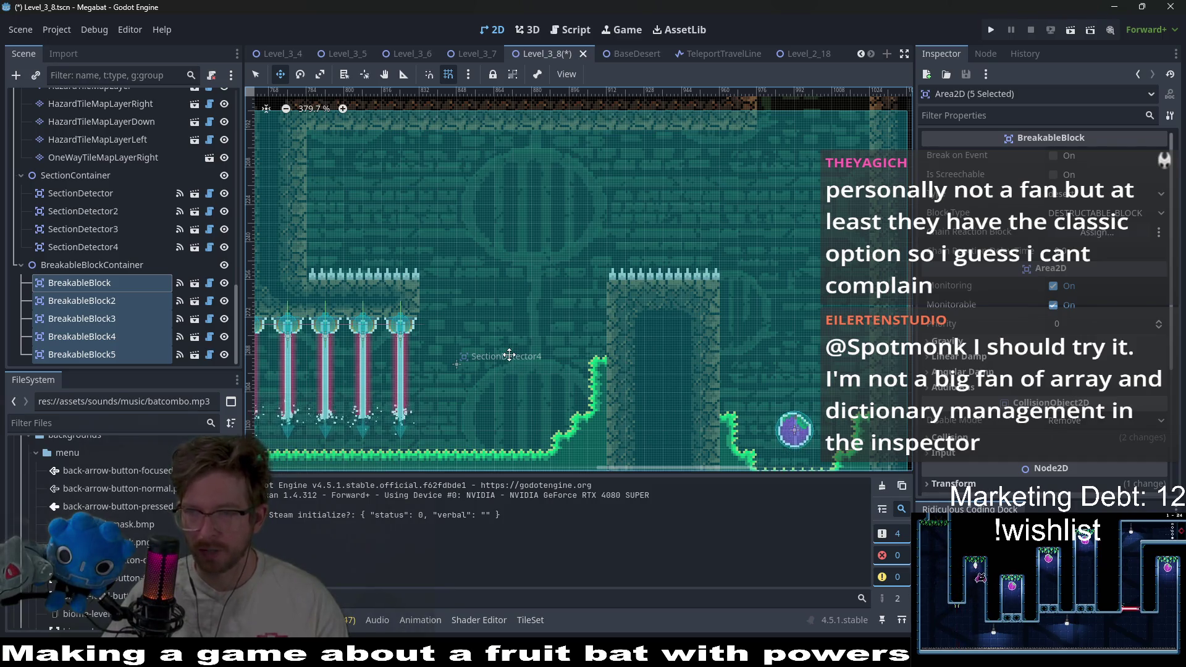
pyautogui.scroll(-2, 543, 320)
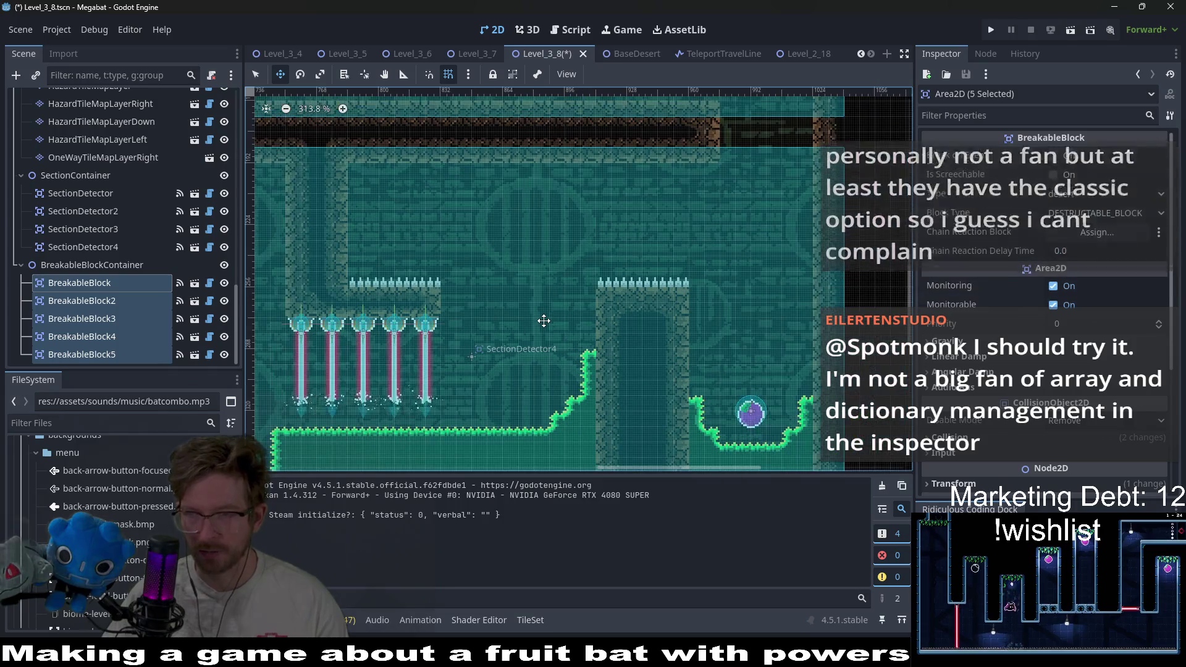
pyautogui.scroll(-2, 600, 316)
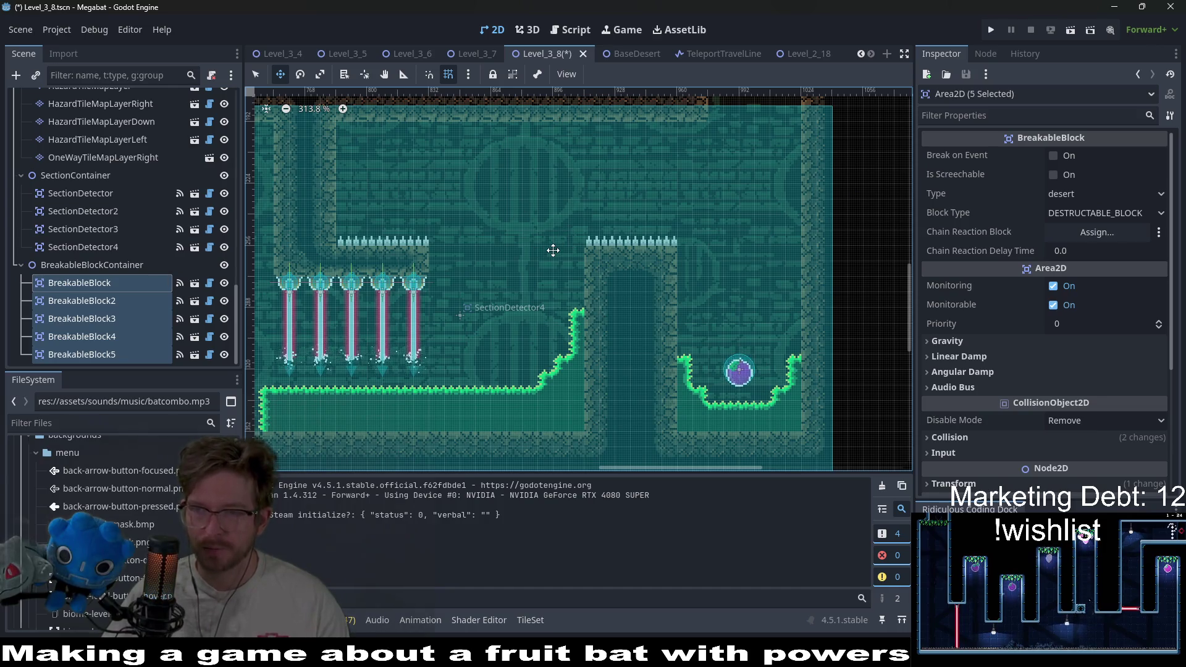
pyautogui.scroll(-3, 553, 250)
pyautogui.scroll(2, 584, 230)
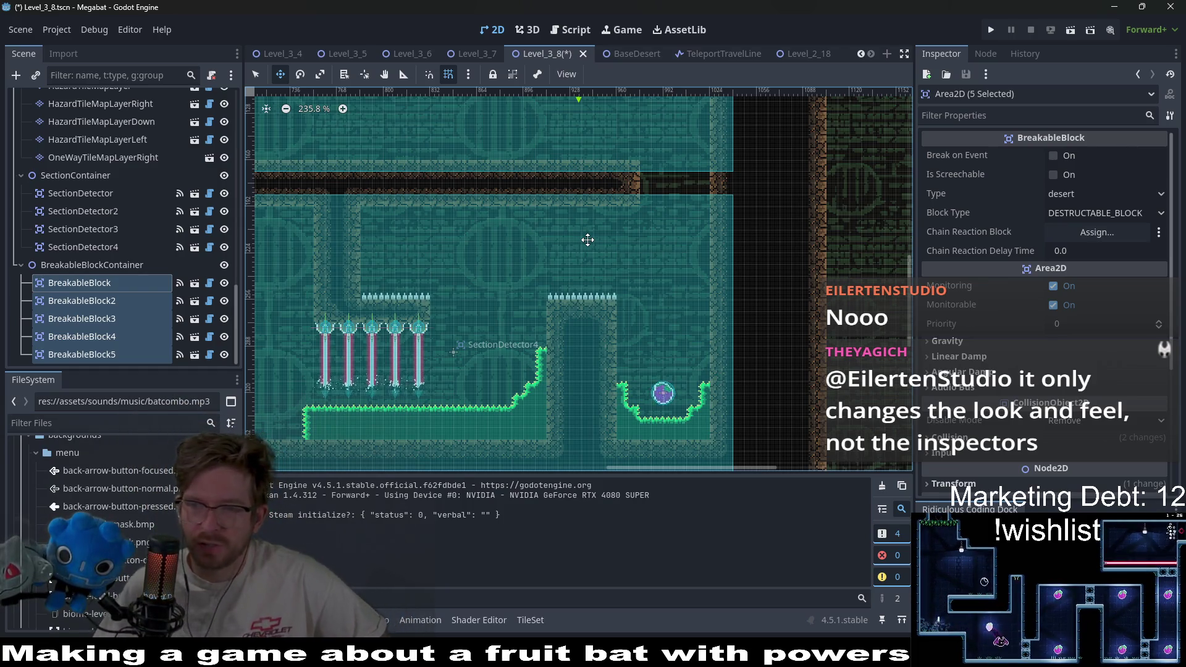
pyautogui.scroll(-2, 587, 240)
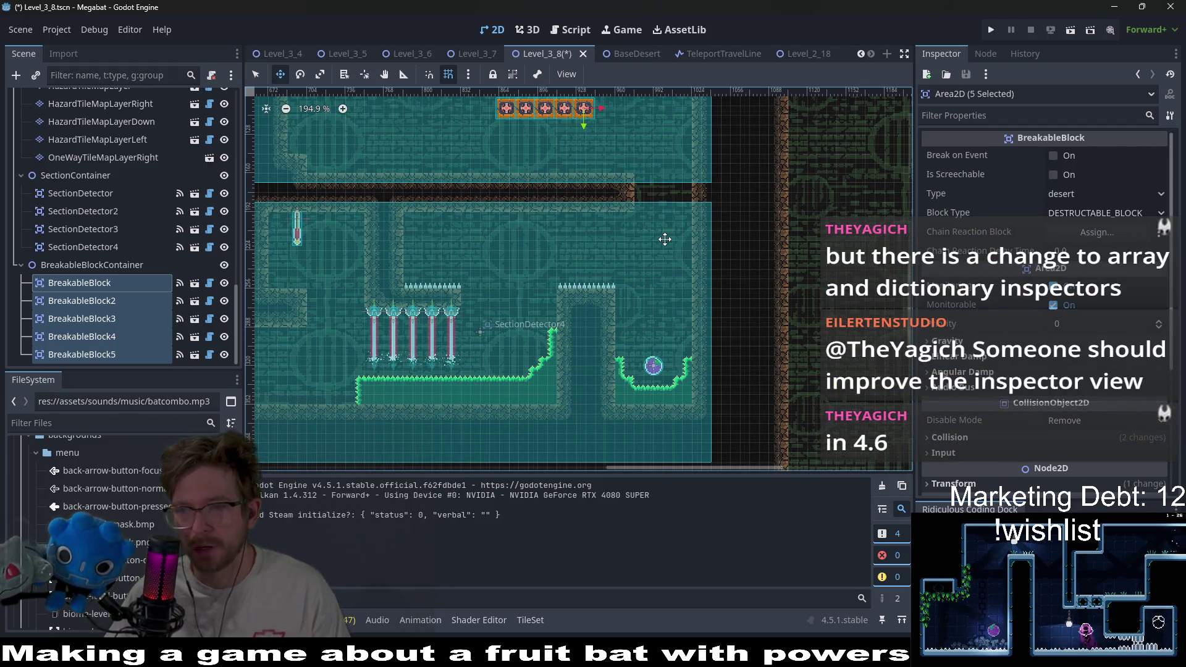
pyautogui.scroll(5, 618, 247)
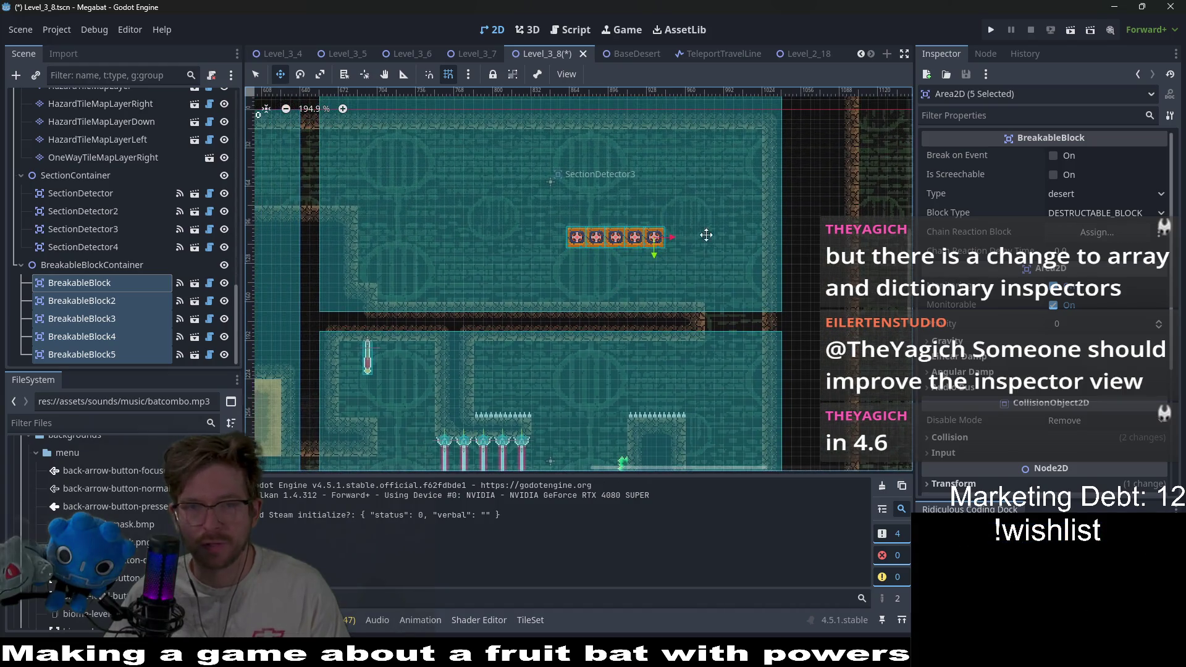
# Select the first three breakable blocks and shift them left, splitting them from the other two
pyautogui.click(99, 283)
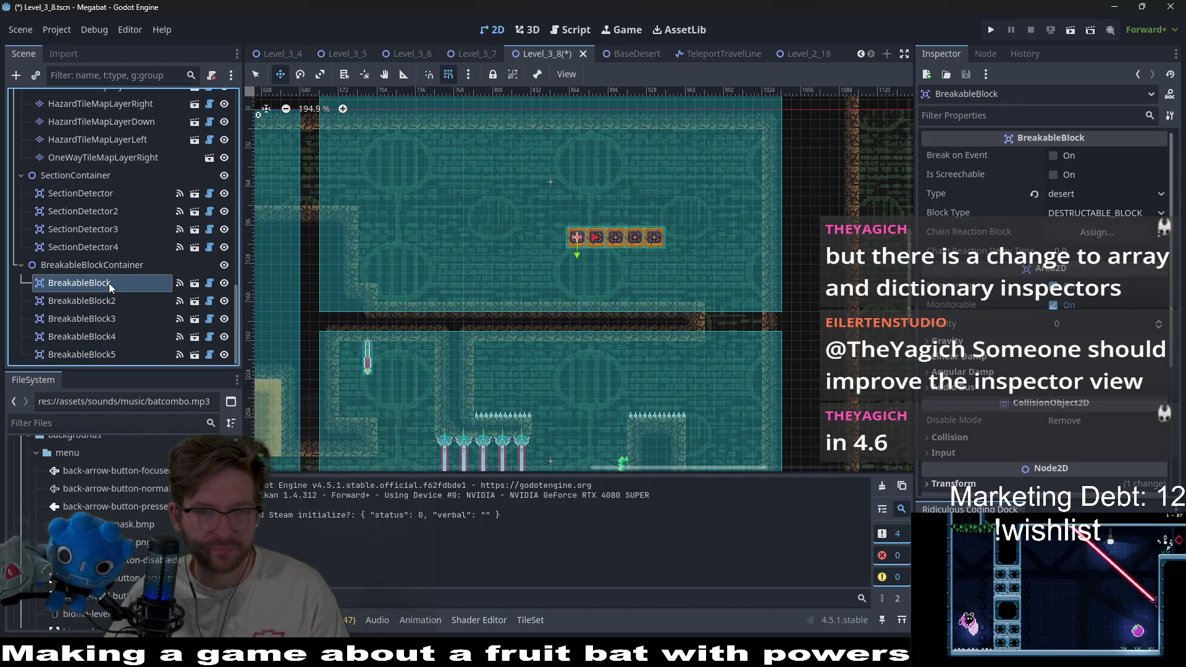
pyautogui.scroll(2, 556, 284)
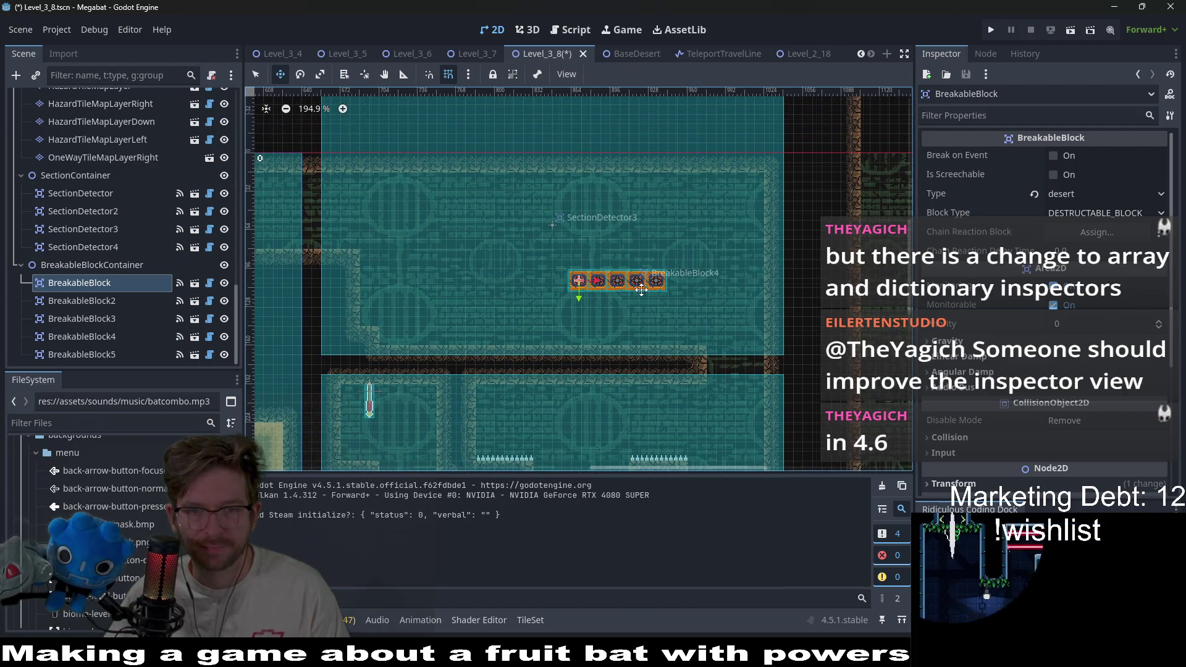
pyautogui.keyDown('shift'); pyautogui.click(143, 319); pyautogui.keyUp('shift')
pyautogui.moveTo(616, 286); pyautogui.dragTo(398, 258)
pyautogui.scroll(4, 398, 258)
pyautogui.scroll(3, 398, 258)
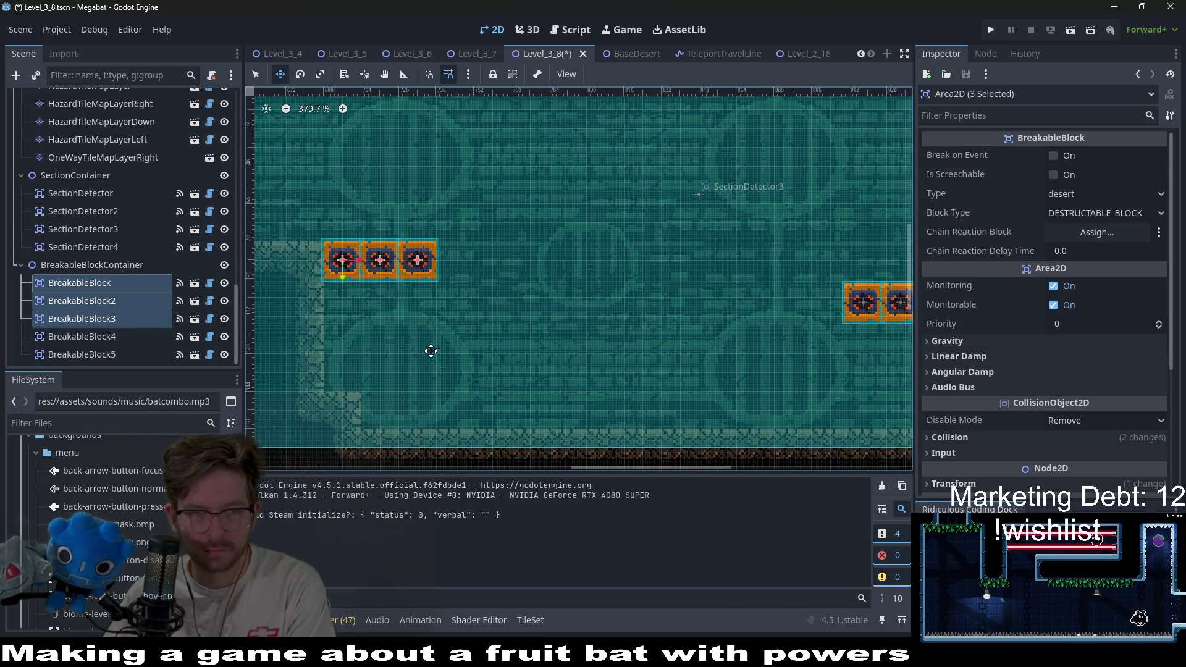
pyautogui.scroll(4, 118, 245)
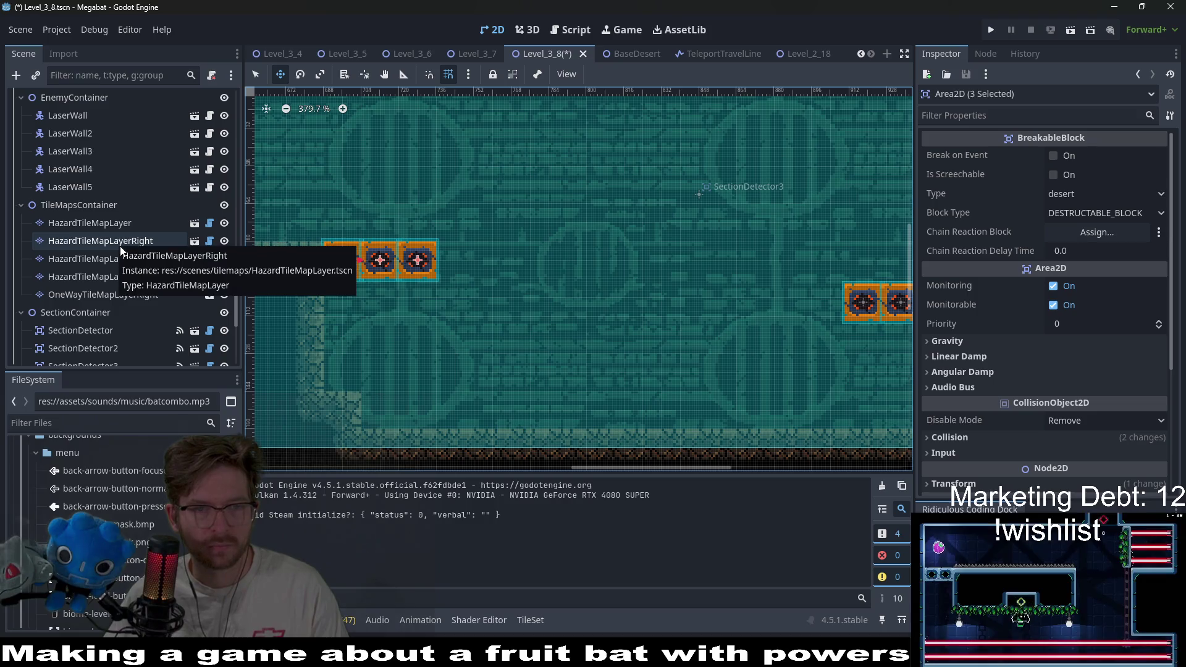
pyautogui.scroll(8, 120, 246)
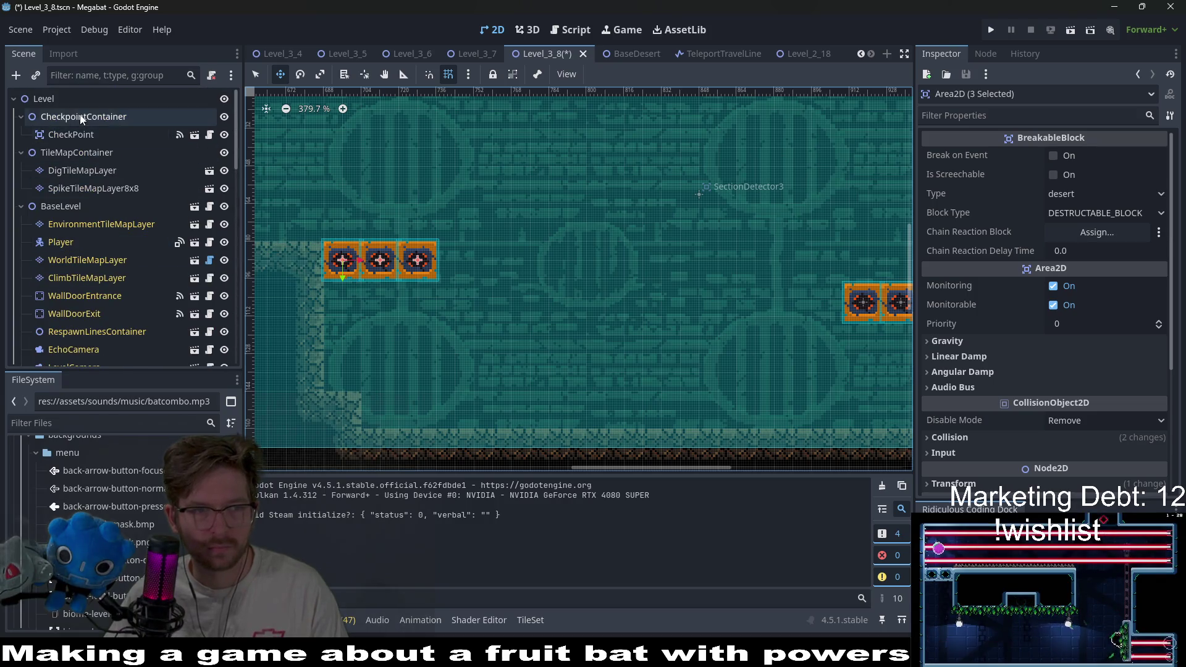
pyautogui.scroll(-10, 679, 296)
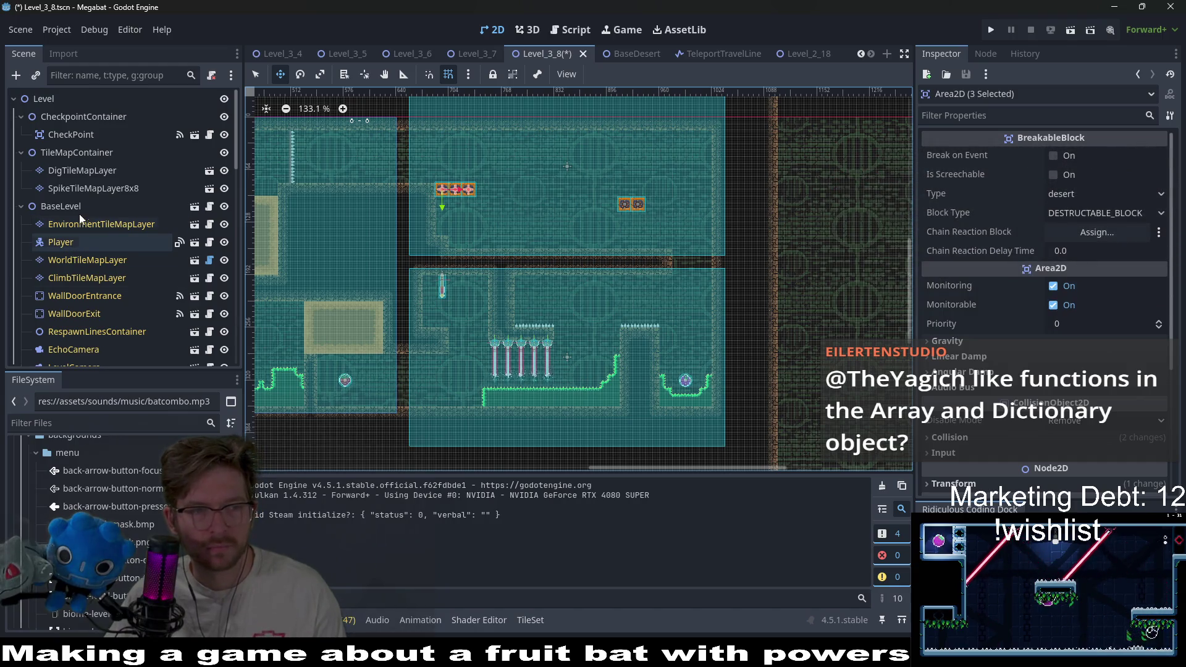
pyautogui.scroll(-10, 108, 309)
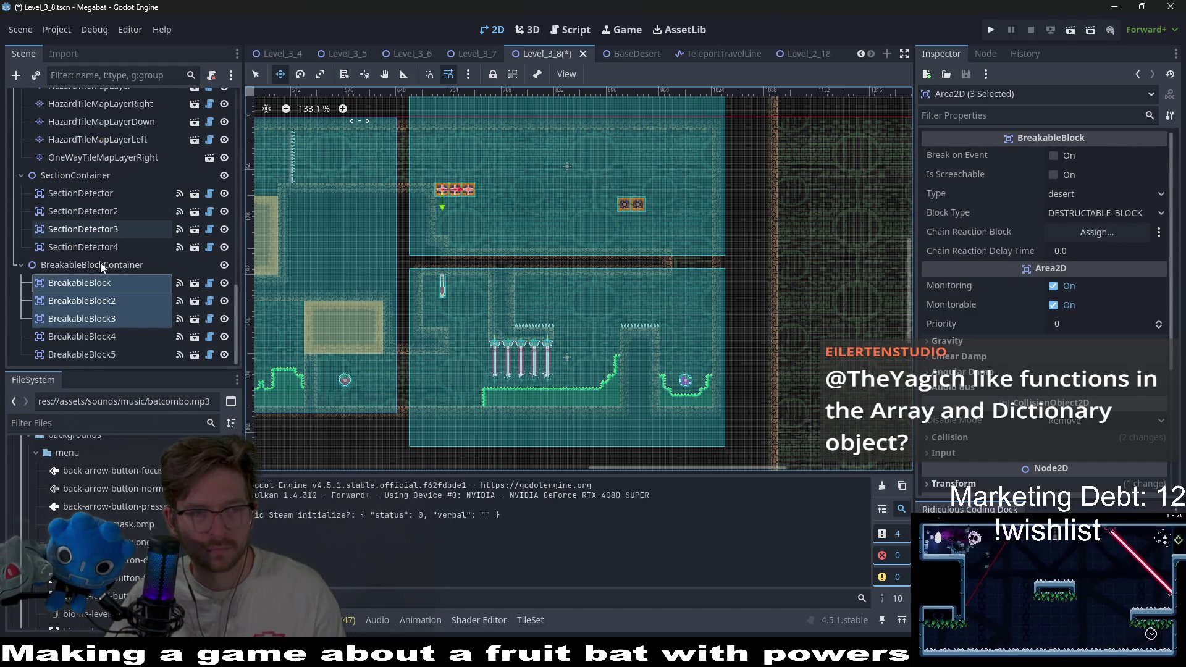
pyautogui.scroll(10, 92, 284)
# Drag Fruit2, the Dash fruit, from the lower room into the upper room's top right
pyautogui.click(60, 183)
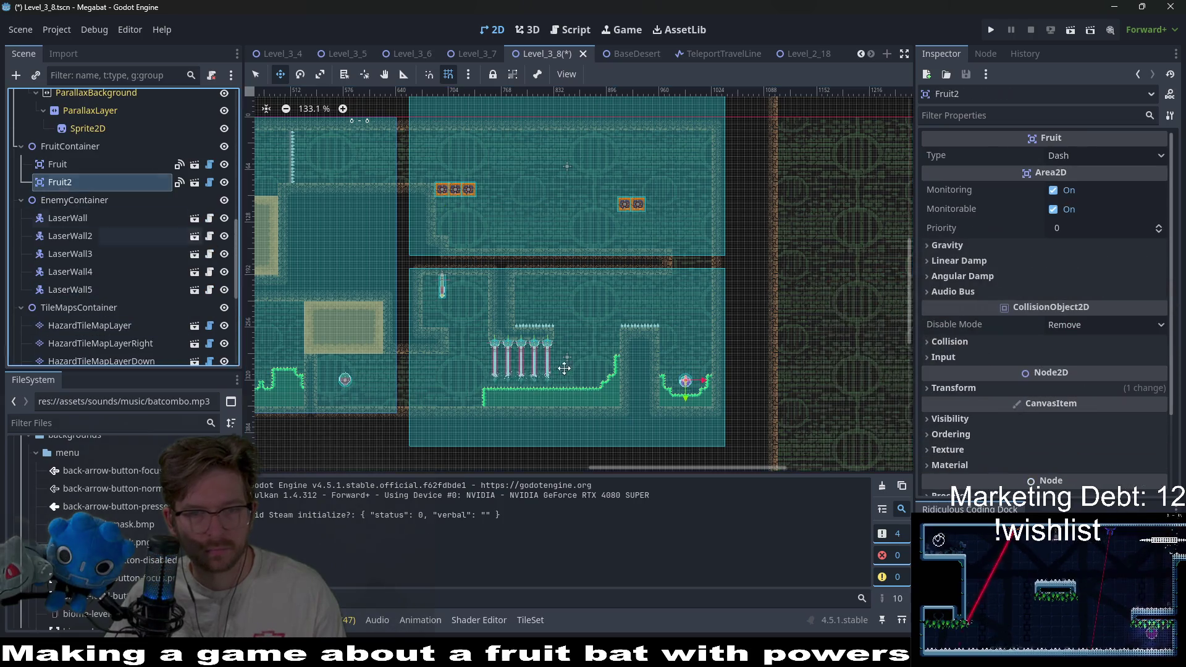
pyautogui.moveTo(695, 375); pyautogui.dragTo(675, 153)
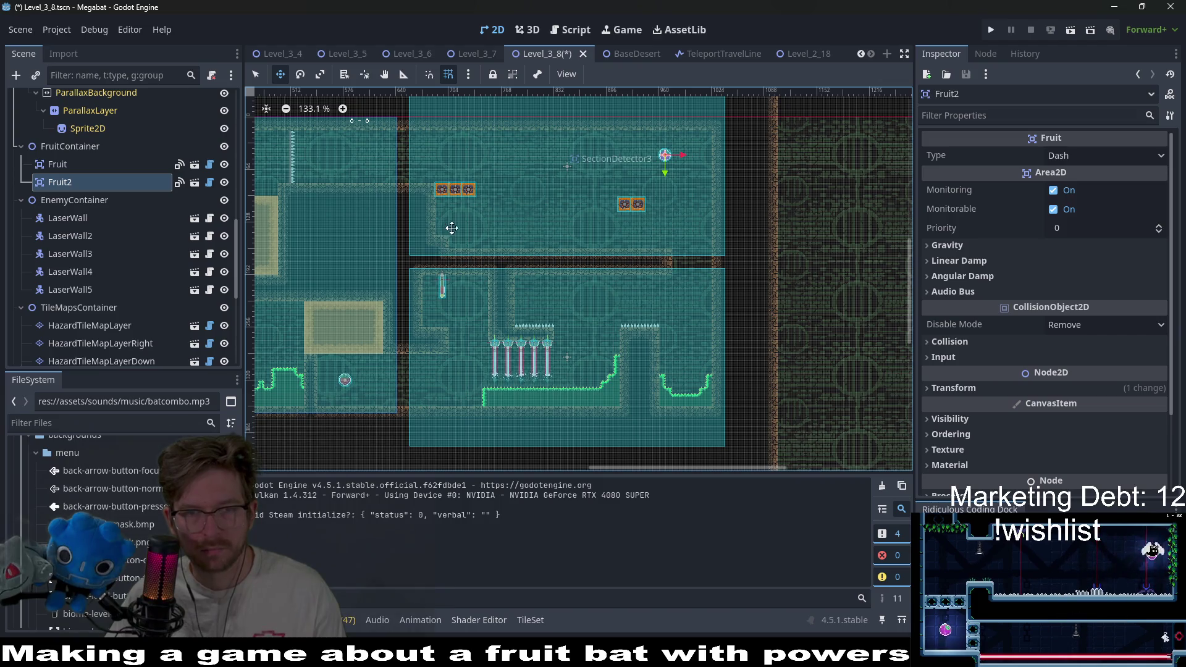
pyautogui.scroll(10, 128, 180)
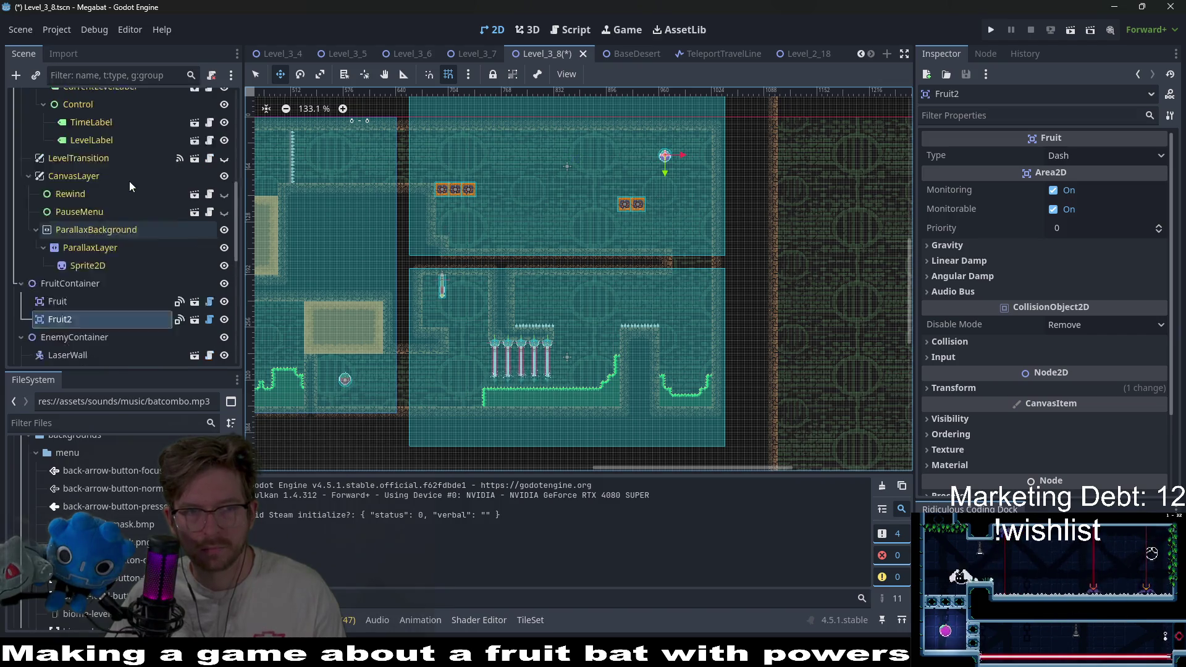
pyautogui.click(103, 116)
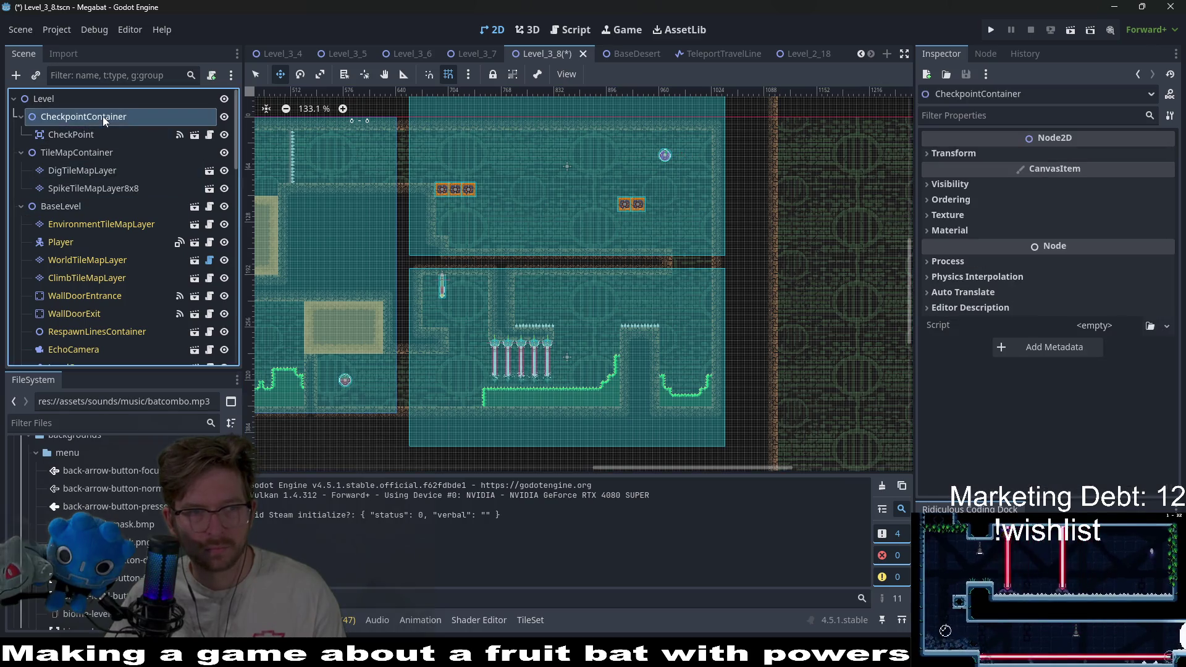
pyautogui.click(124, 159)
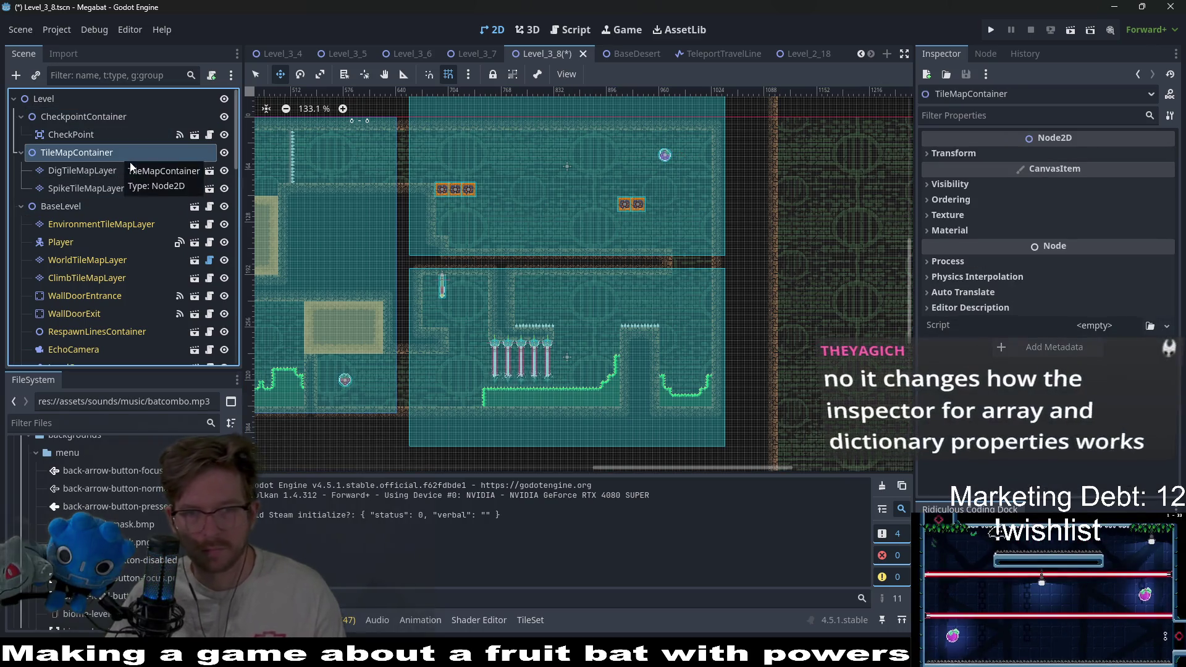
# Instantiate CrystalDoor.tscn as a child scene of TileMapContainer
pyautogui.rightClick(79, 153)
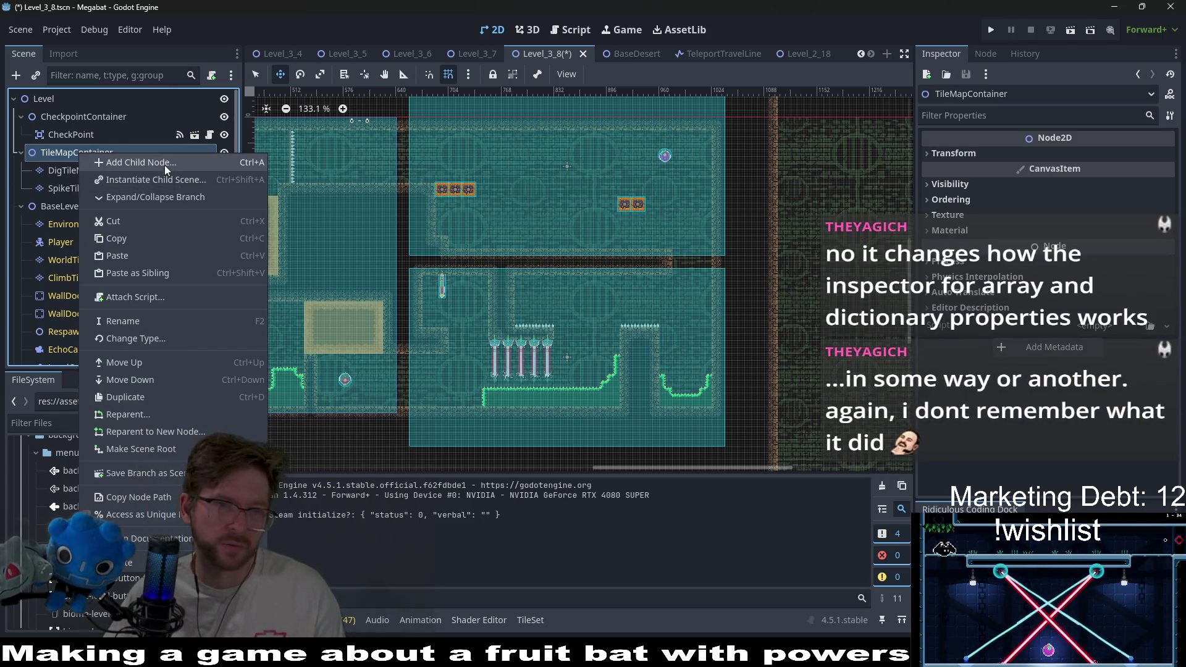
pyautogui.click(162, 182)
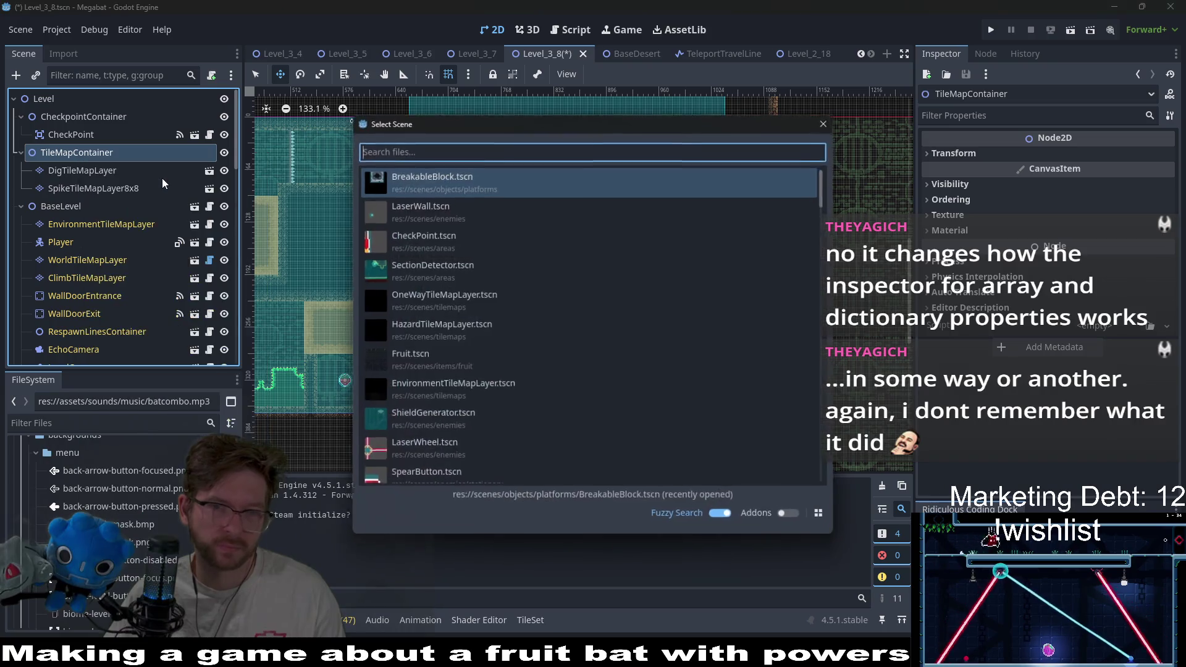
pyautogui.write('crystaldo')
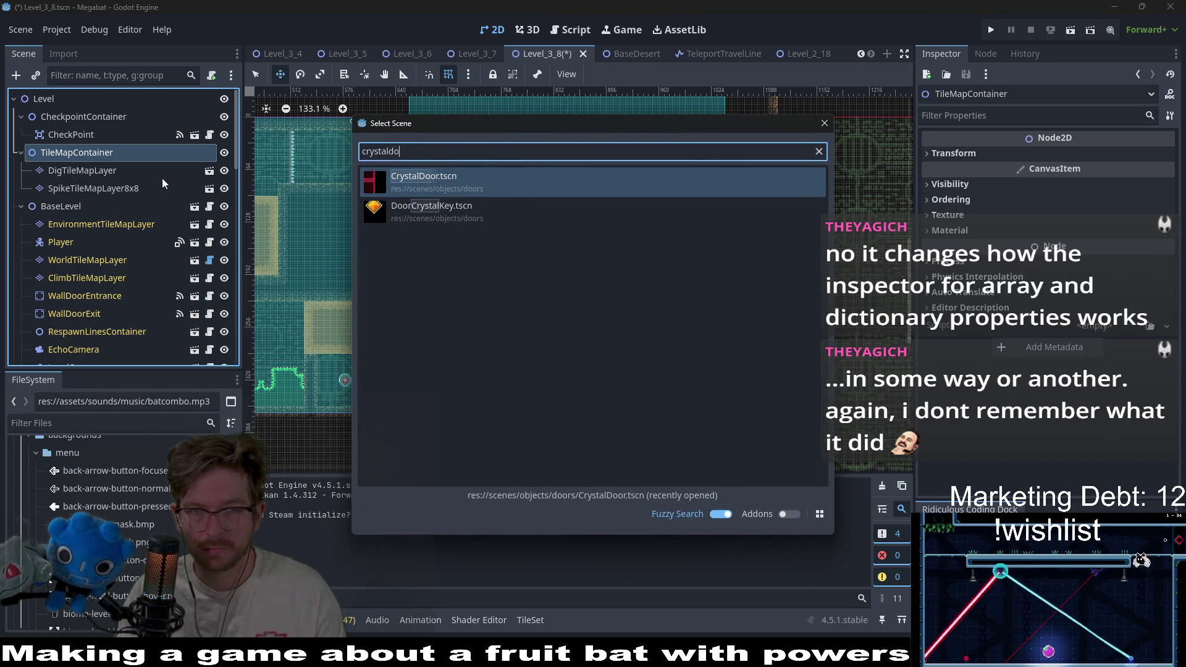
pyautogui.write('r')
pyautogui.press('Return')
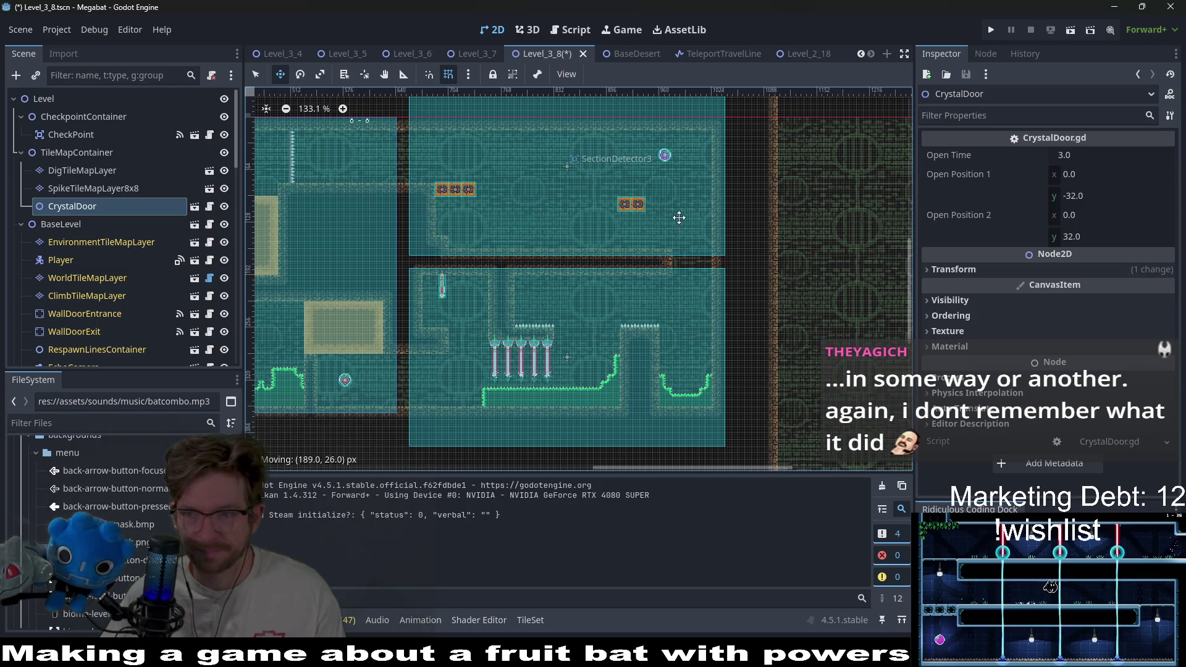
# Drag the new CrystalDoor over to the upper room's right side
pyautogui.moveTo(318, 162); pyautogui.dragTo(565, 195)
pyautogui.scroll(5, 564, 195)
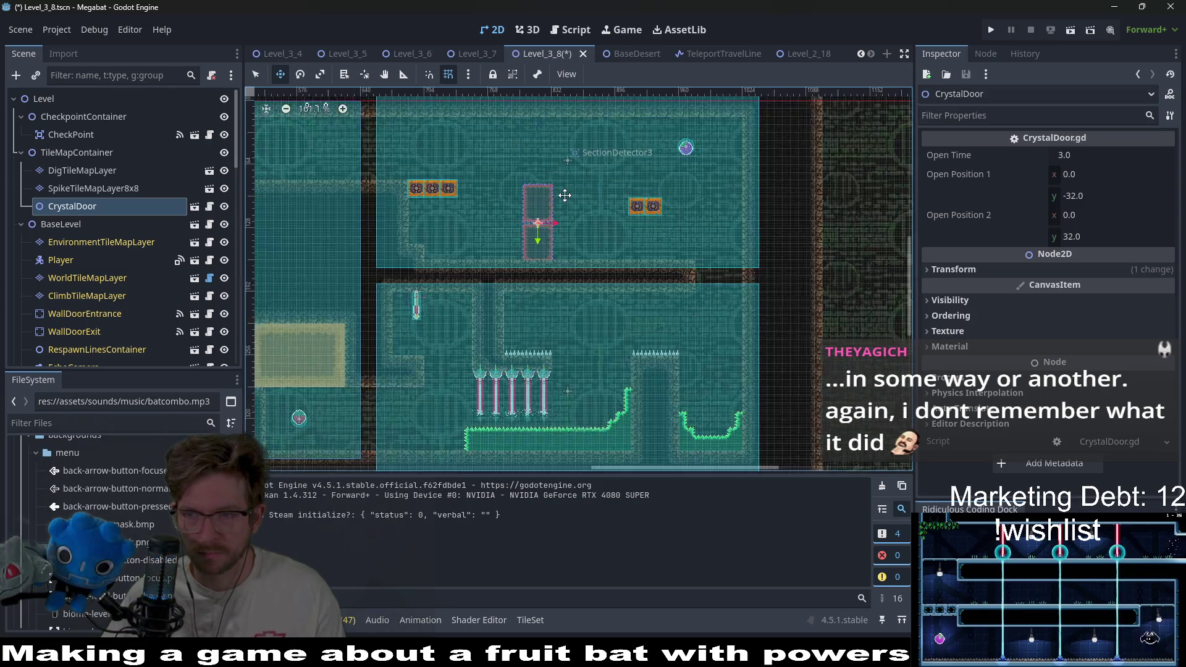
pyautogui.scroll(2, 566, 232)
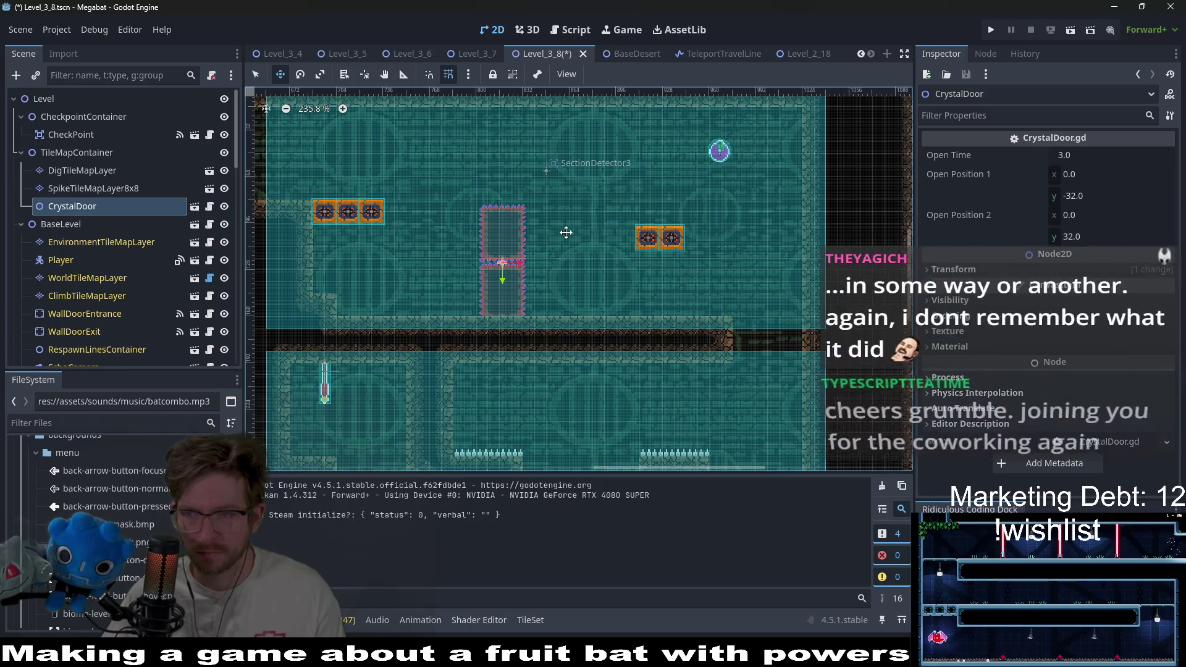
pyautogui.moveTo(564, 232); pyautogui.dragTo(571, 178)
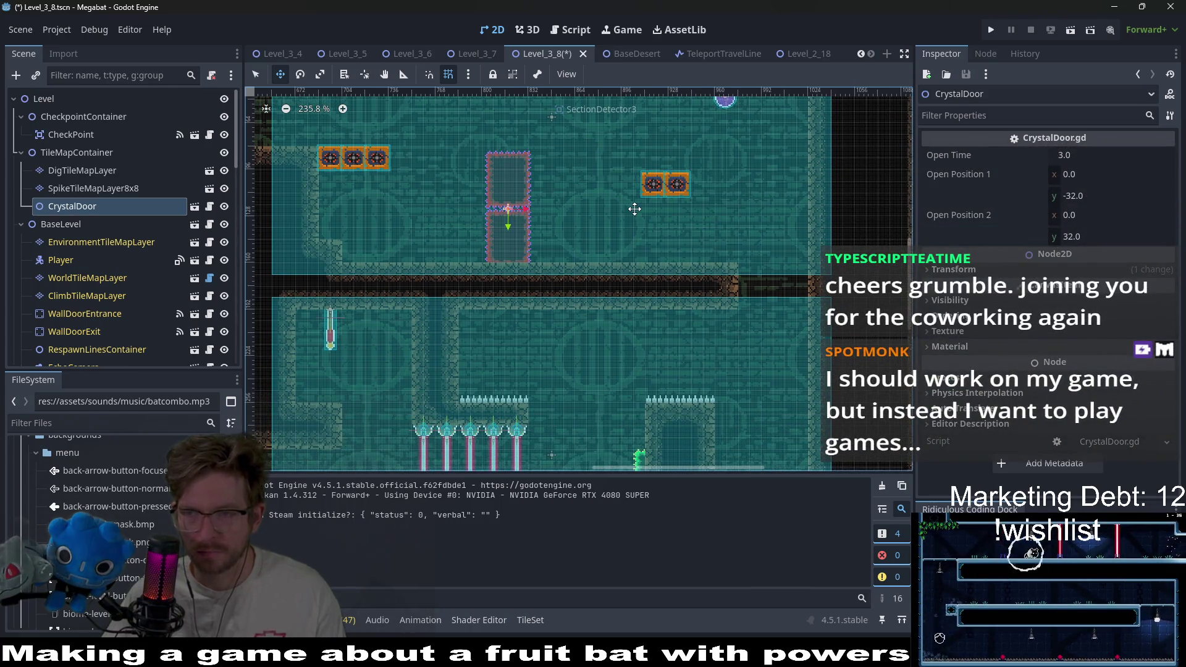
pyautogui.scroll(-3, 639, 186)
pyautogui.scroll(2, 604, 231)
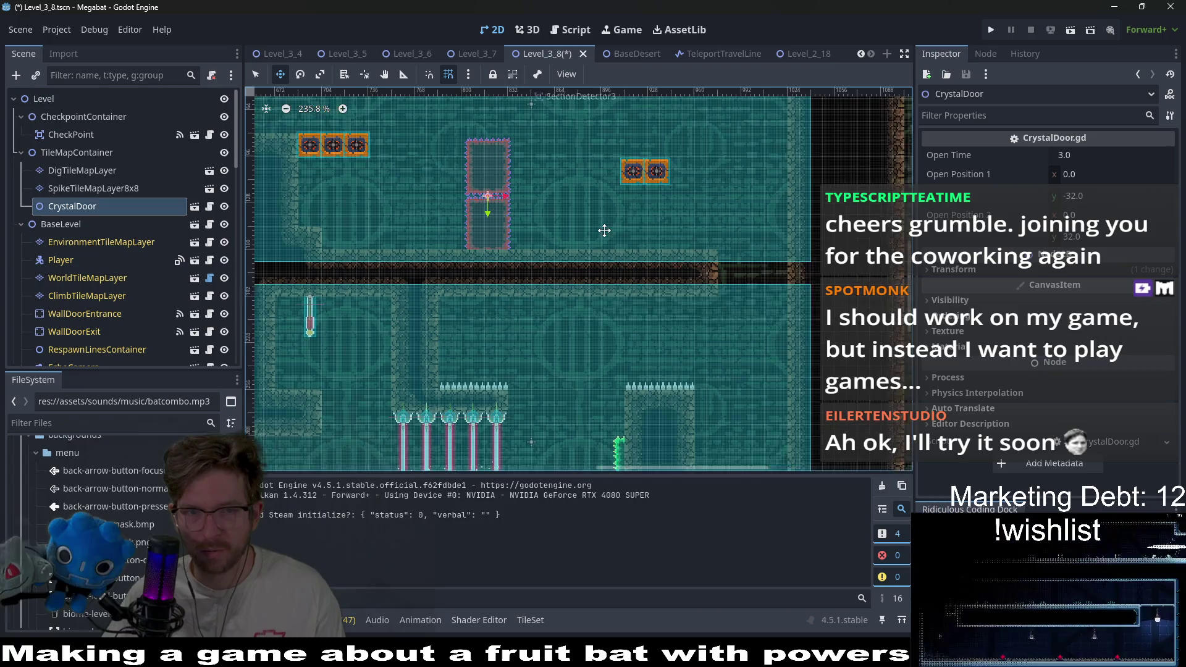
pyautogui.scroll(1, 604, 230)
pyautogui.moveTo(489, 190)
pyautogui.mouseDown()
pyautogui.moveTo(626, 230)
pyautogui.moveTo(720, 226)
pyautogui.moveTo(742, 195)
pyautogui.mouseUp()
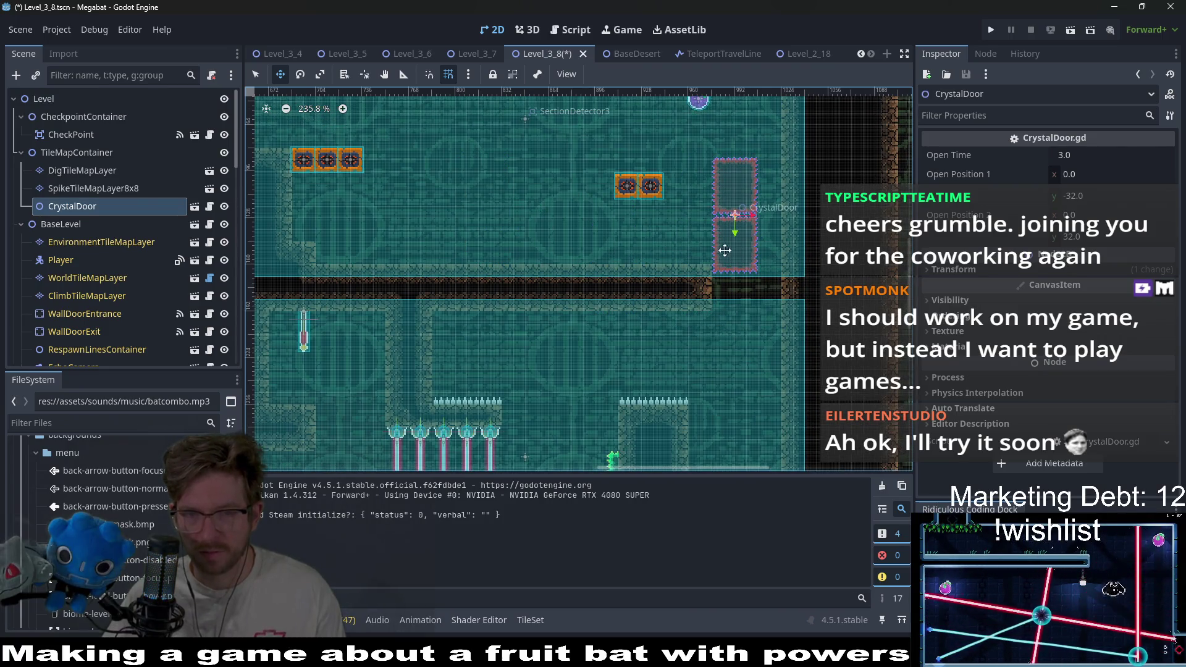
# Place the CrystalDoor in the lower room just left of the spike row, nudged up slightly
pyautogui.moveTo(725, 250)
pyautogui.mouseDown()
pyautogui.moveTo(710, 280)
pyautogui.moveTo(581, 400)
pyautogui.mouseUp()
pyautogui.scroll(-3, 617, 397)
pyautogui.hscroll(-1, 599, 331)
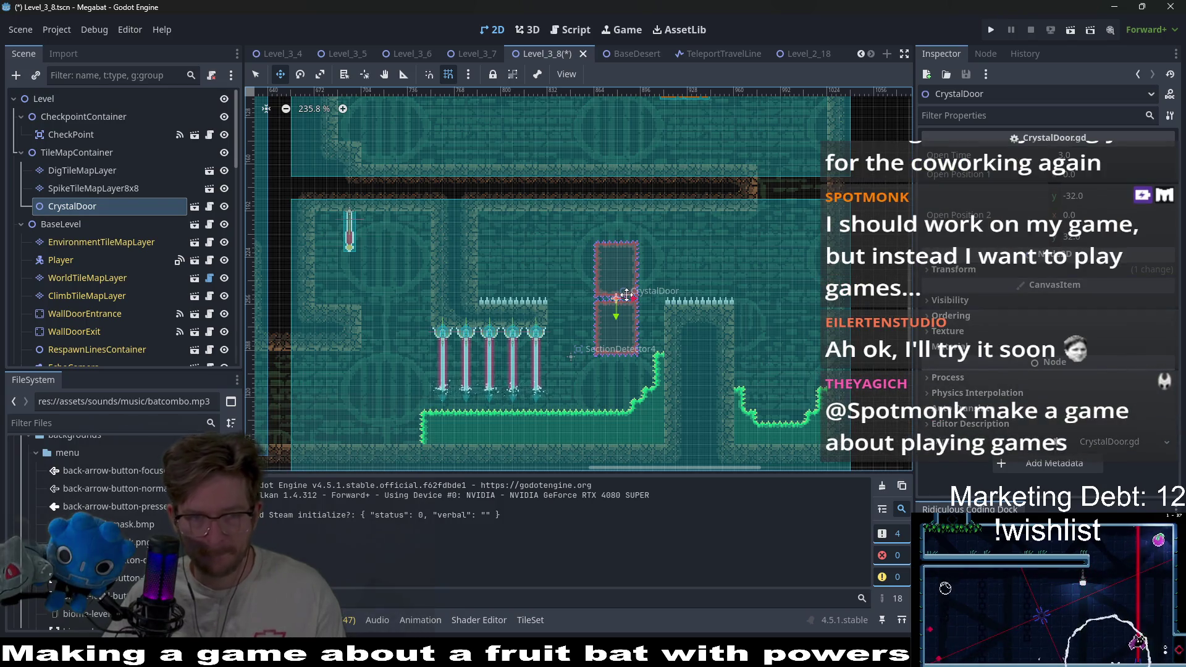
pyautogui.moveTo(627, 295)
pyautogui.mouseDown()
pyautogui.moveTo(494, 327)
pyautogui.moveTo(409, 333)
pyautogui.moveTo(409, 323)
pyautogui.mouseUp()
pyautogui.scroll(2, 420, 332)
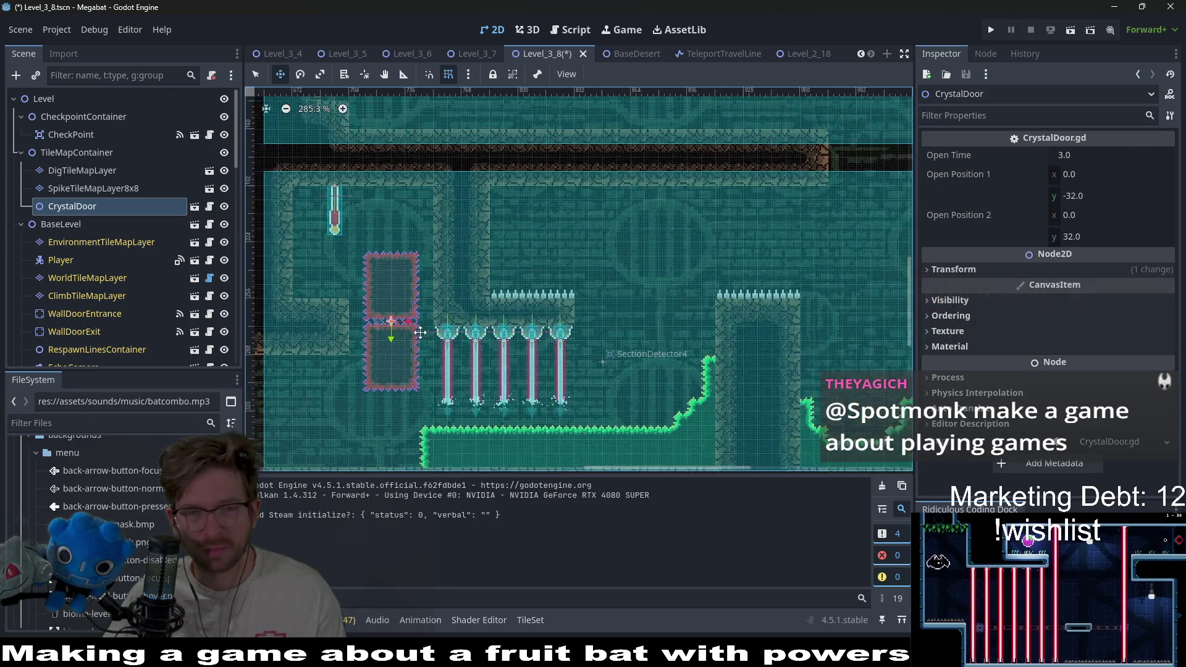
pyautogui.scroll(2, 420, 333)
pyautogui.moveTo(460, 262)
pyautogui.mouseDown()
pyautogui.moveTo(420, 334)
pyautogui.moveTo(375, 363)
pyautogui.moveTo(376, 377)
pyautogui.mouseUp()
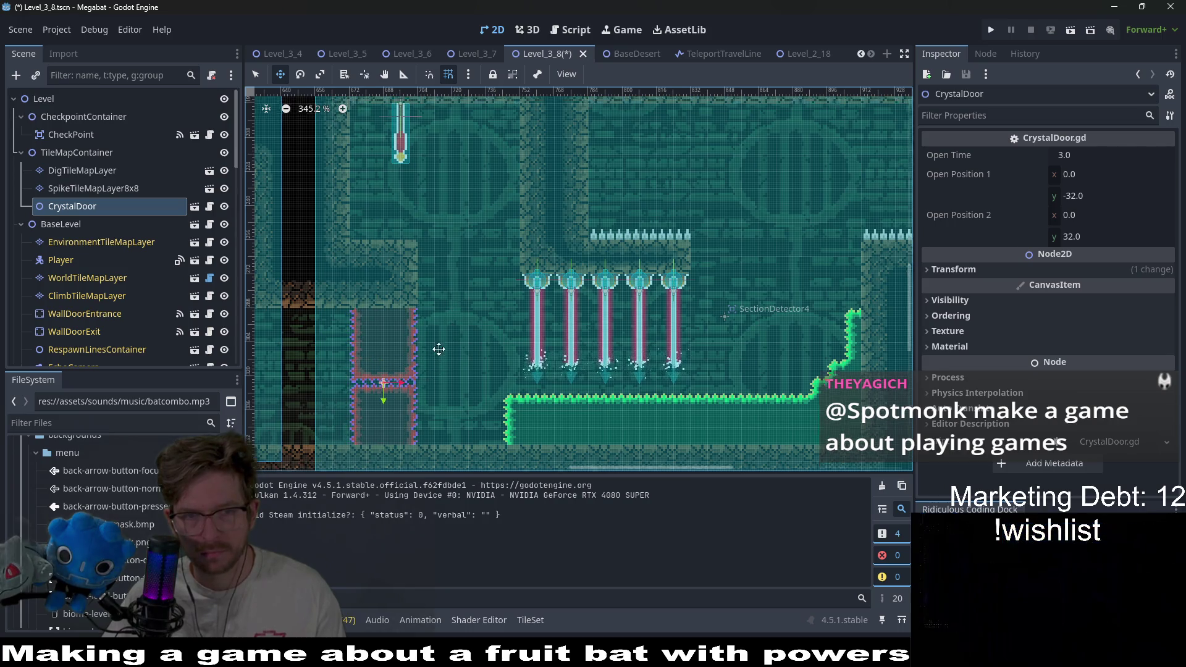
pyautogui.scroll(2, 456, 327)
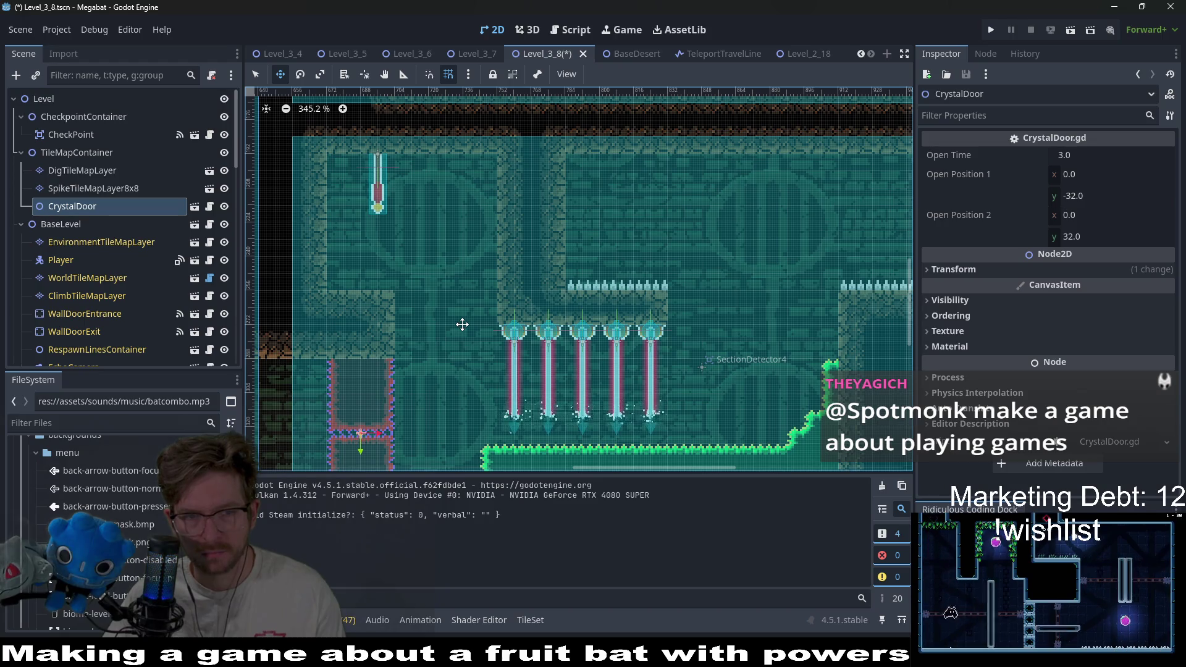
pyautogui.scroll(3, 462, 324)
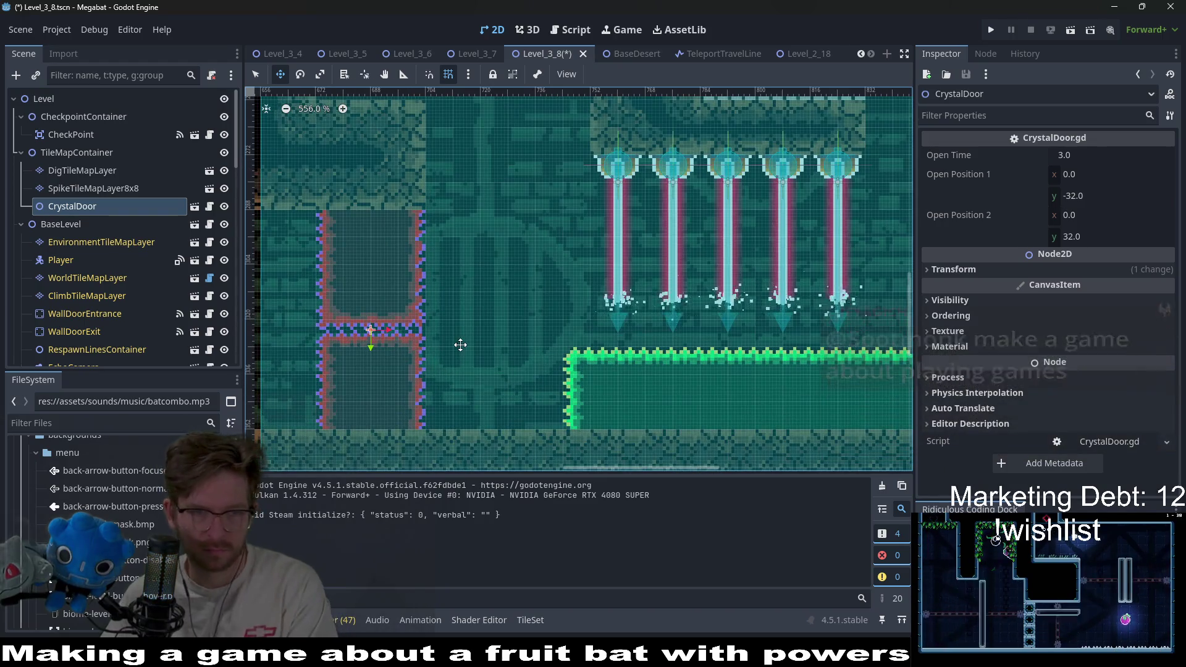
pyautogui.press('Up')
pyautogui.press('Up')
pyautogui.press('Up')
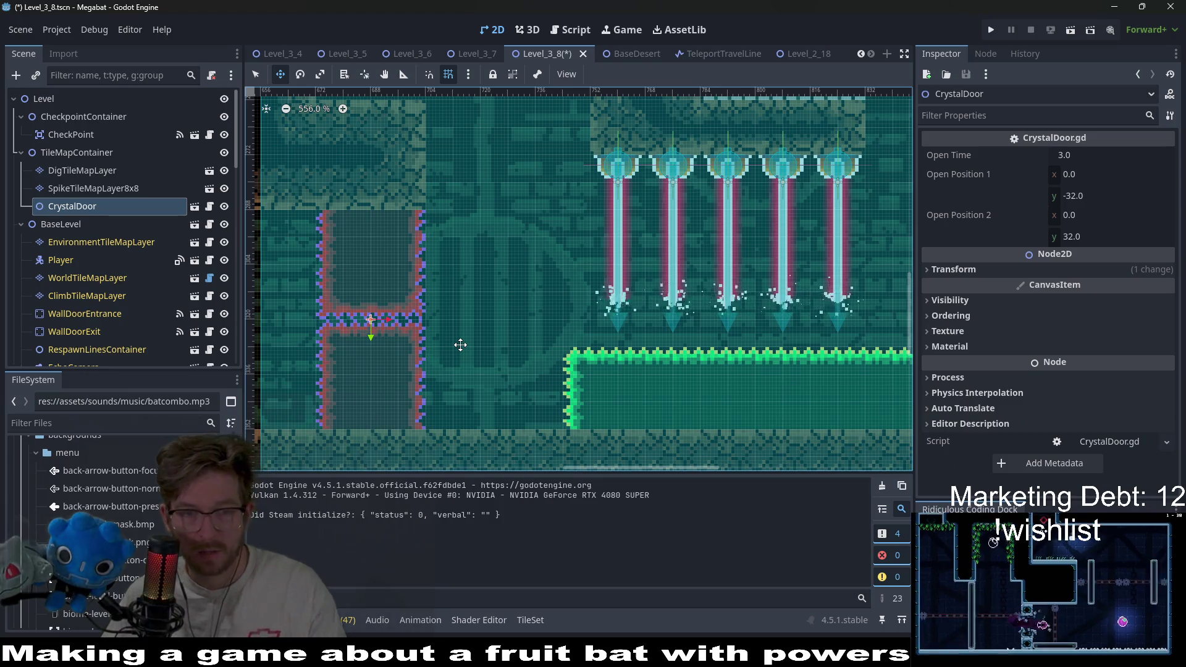
# Nudge the CheckPoint slightly to the right
pyautogui.scroll(-3, 457, 338)
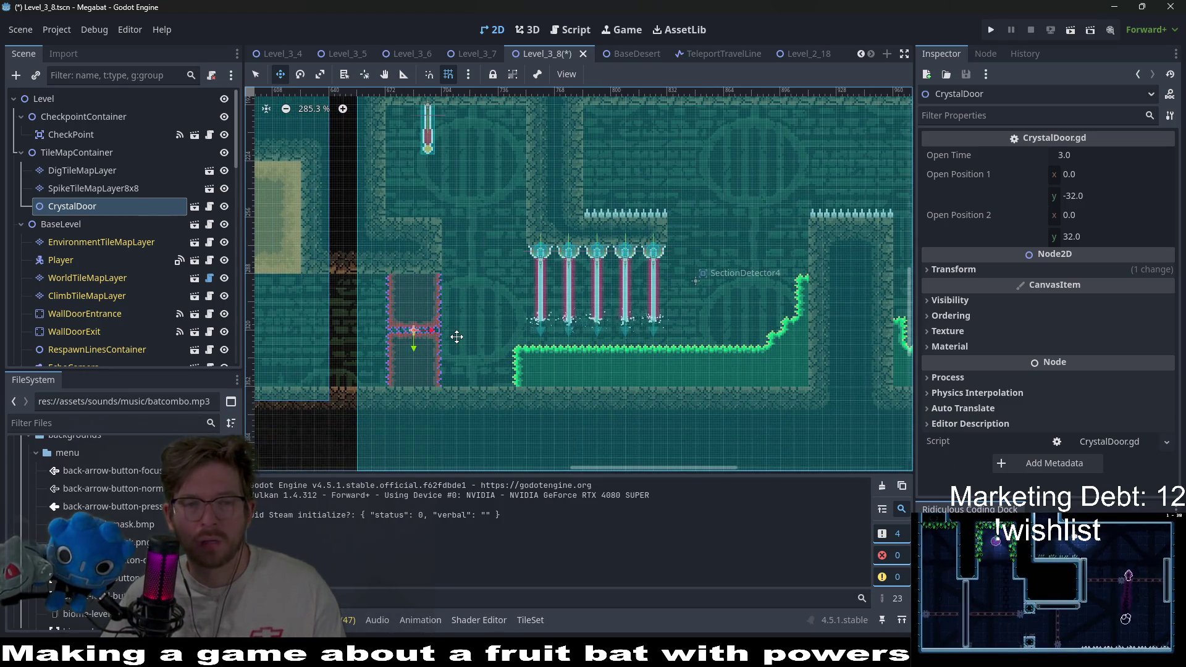
pyautogui.moveTo(388, 330); pyautogui.dragTo(498, 308)
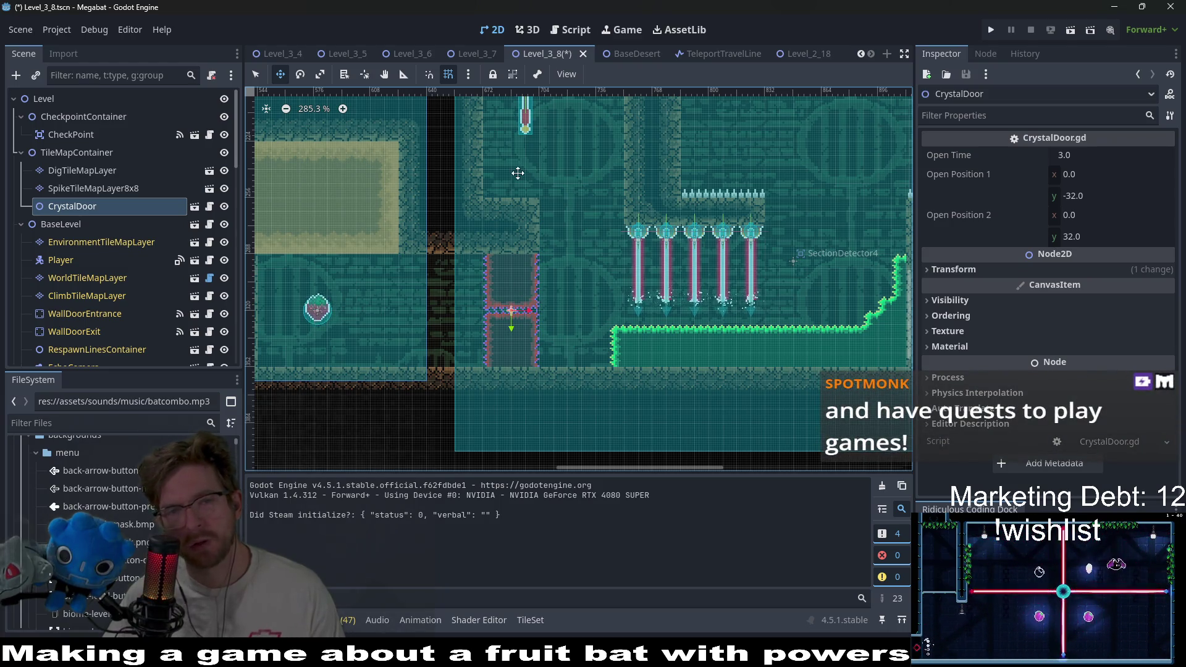
pyautogui.moveTo(518, 173); pyautogui.dragTo(488, 260)
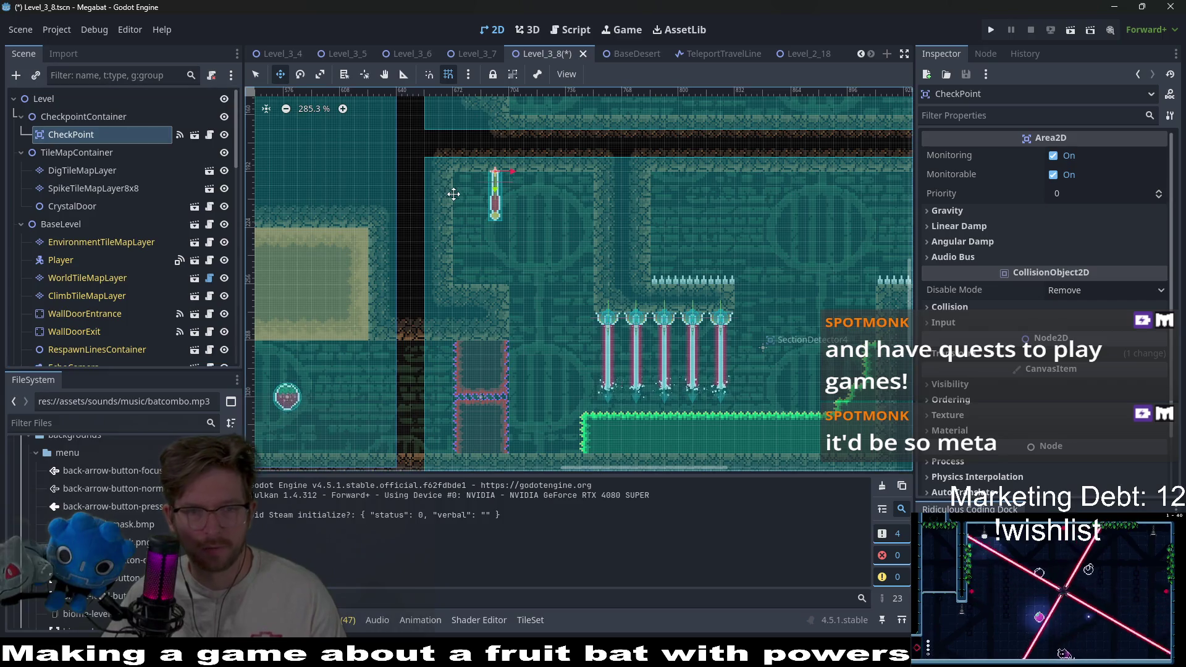
pyautogui.press('Right')
pyautogui.press('Right')
pyautogui.press('Right')
pyautogui.press('Right')
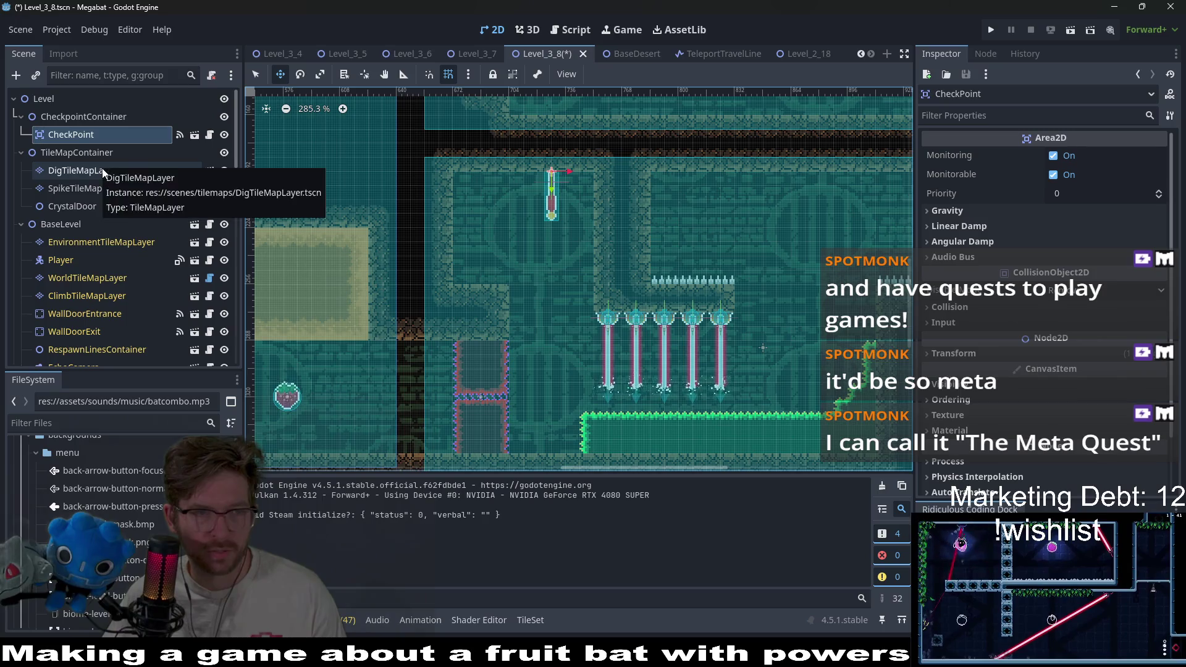
pyautogui.click(121, 178)
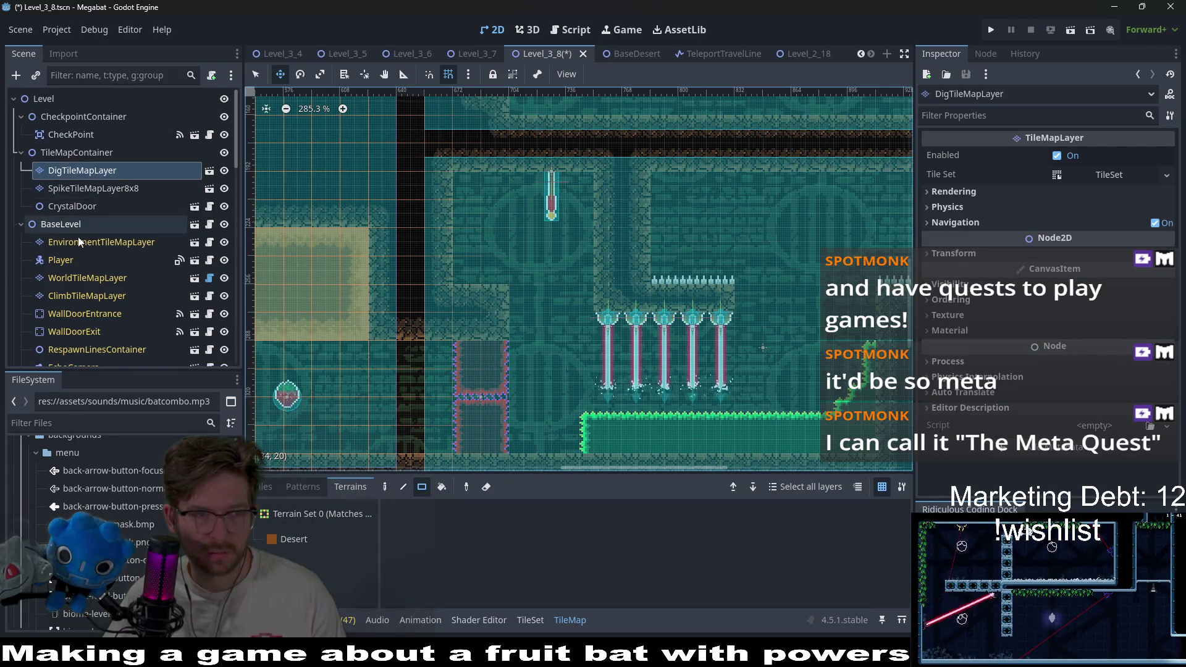
pyautogui.scroll(-1, 110, 266)
pyautogui.click(110, 244)
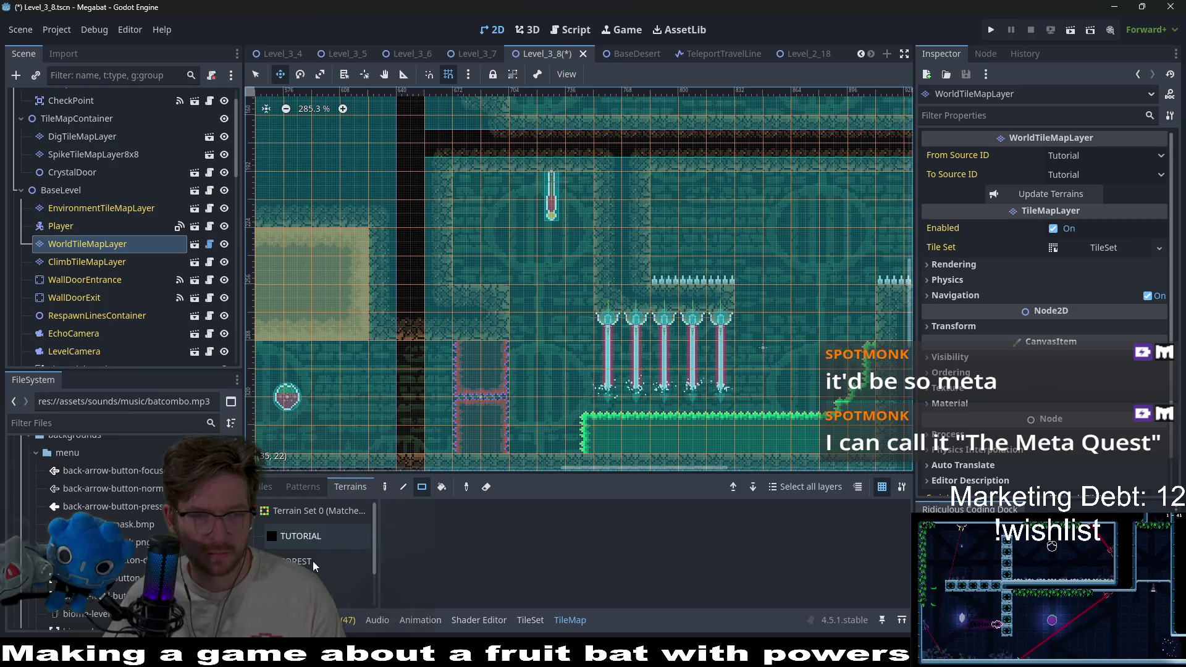
pyautogui.click(309, 542)
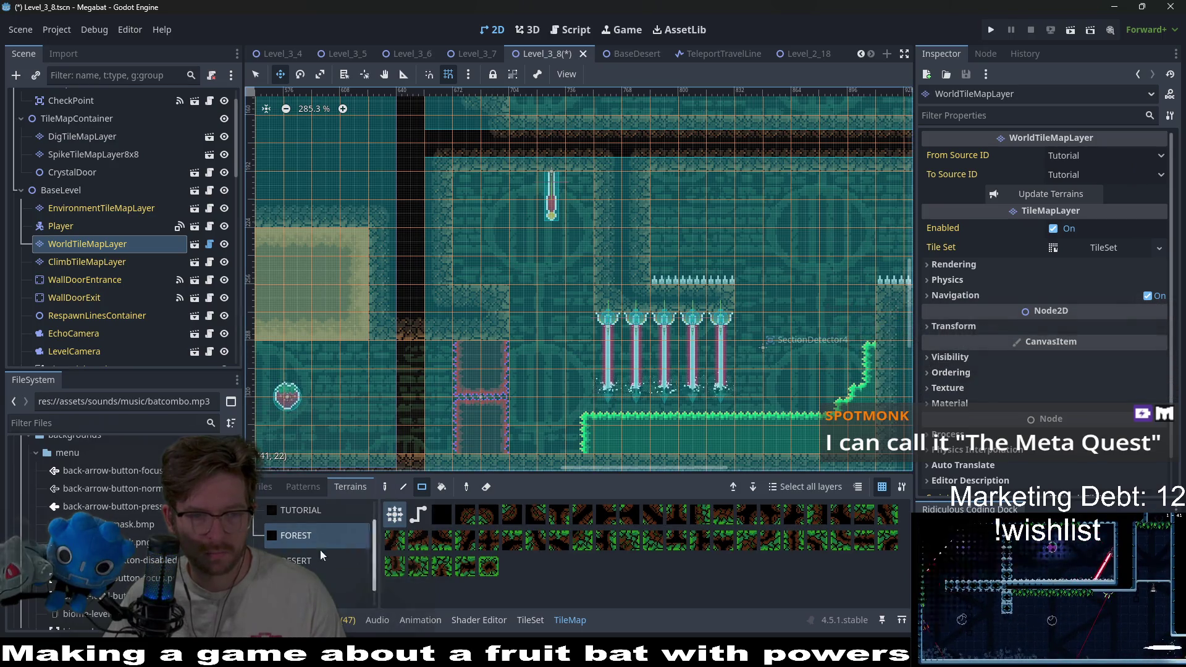
pyautogui.click(315, 559)
pyautogui.press('q')
pyautogui.moveTo(457, 174)
pyautogui.mouseDown()
pyautogui.moveTo(485, 286)
pyautogui.moveTo(508, 290)
pyautogui.mouseUp()
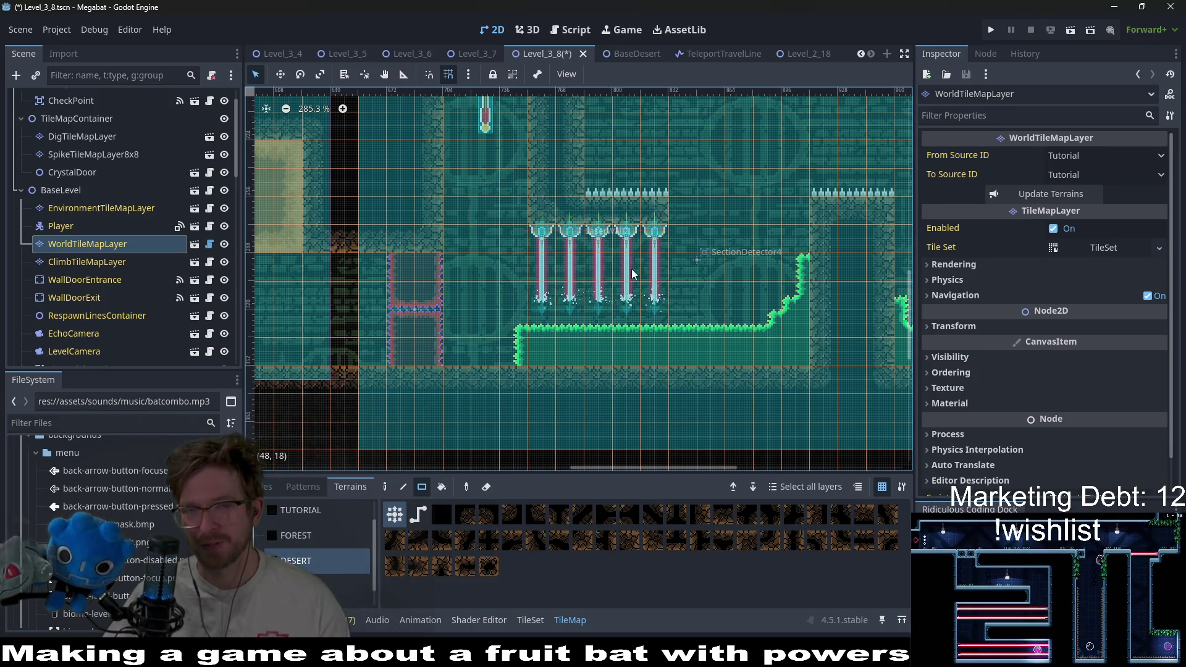
pyautogui.scroll(3, 617, 373)
pyautogui.hscroll(2, 618, 372)
pyautogui.scroll(-2, 606, 346)
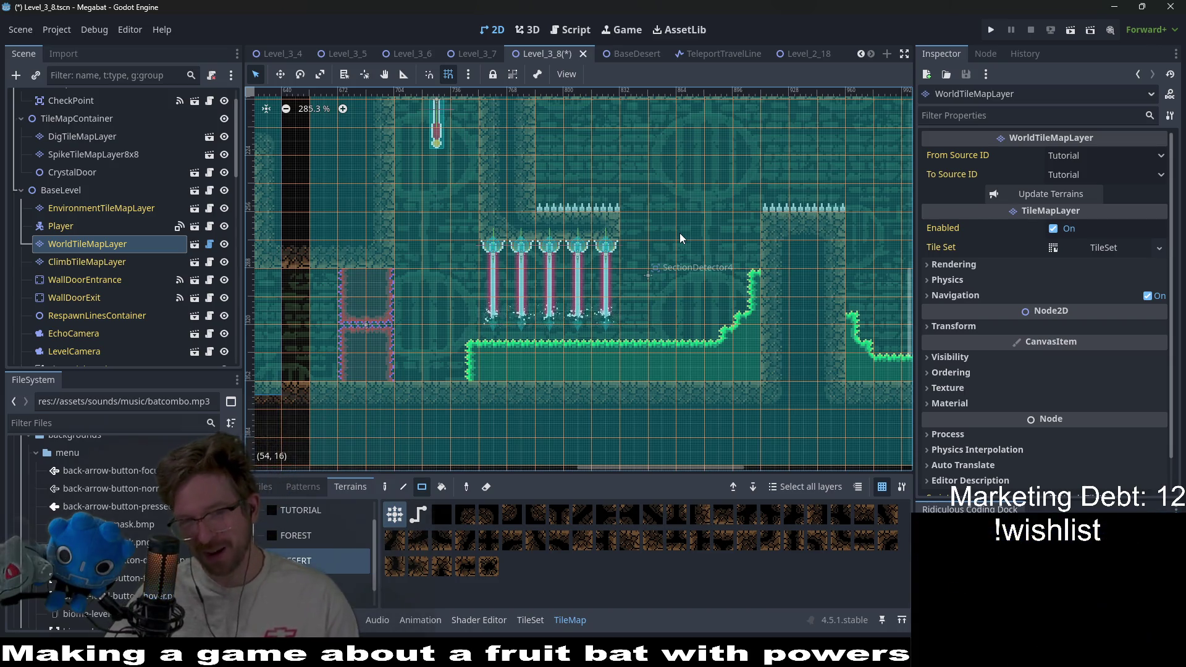
pyautogui.moveTo(550, 247); pyautogui.dragTo(510, 282)
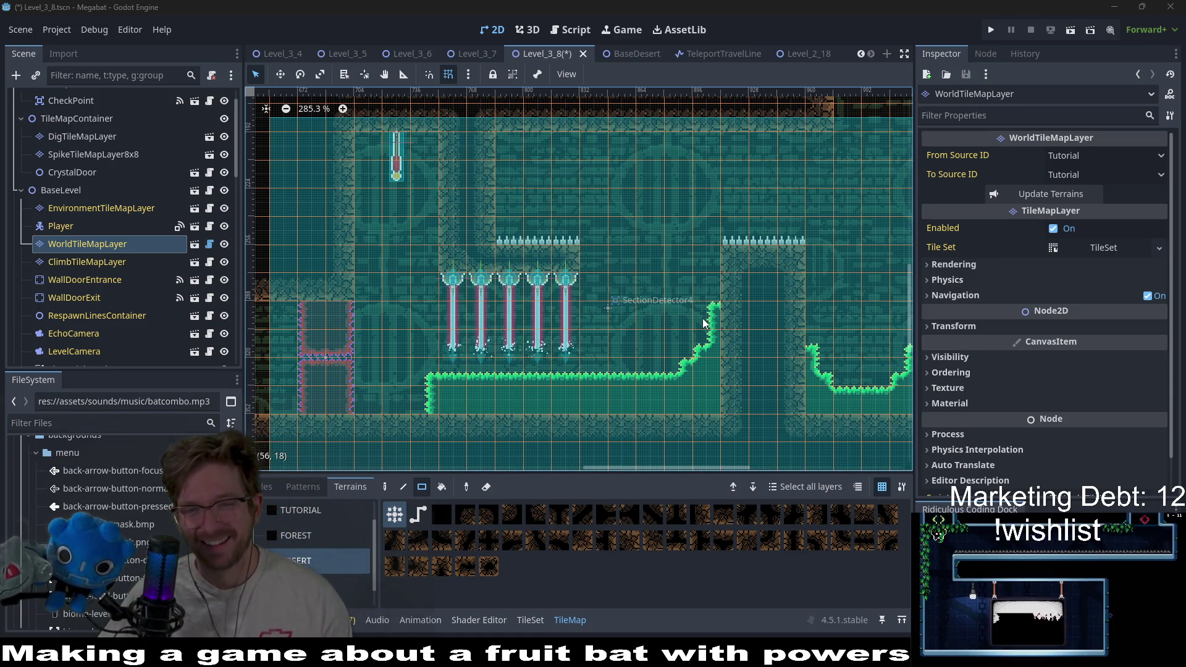
pyautogui.scroll(4, 796, 234)
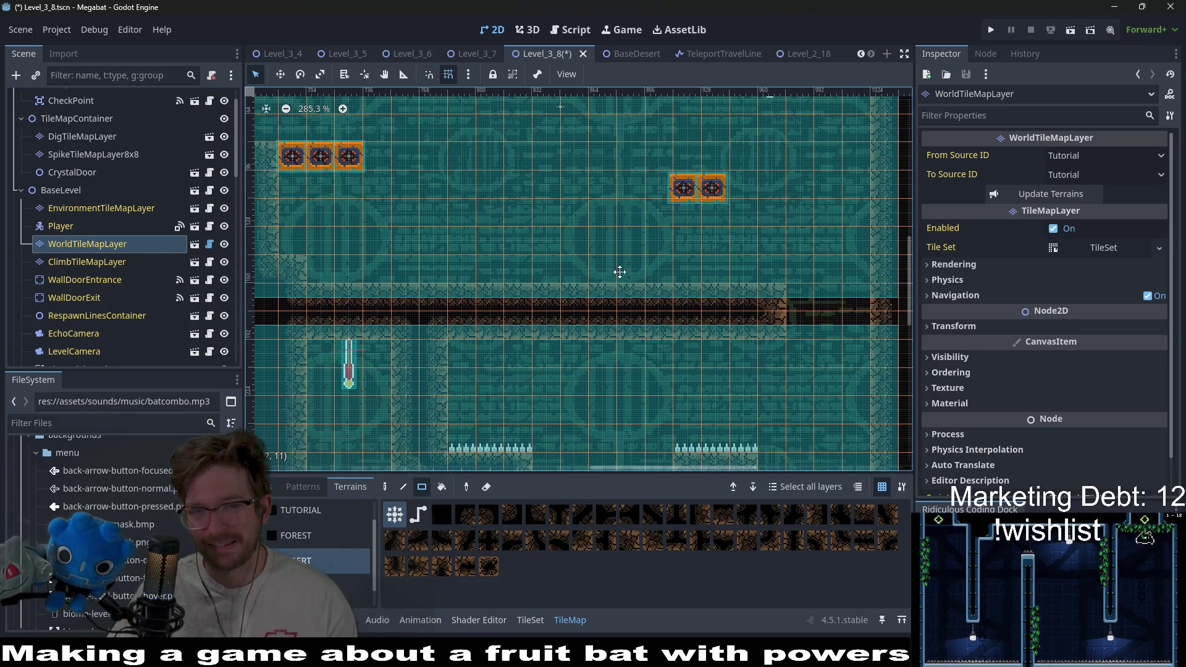
pyautogui.hscroll(-3, 710, 291)
pyautogui.scroll(-1, 710, 290)
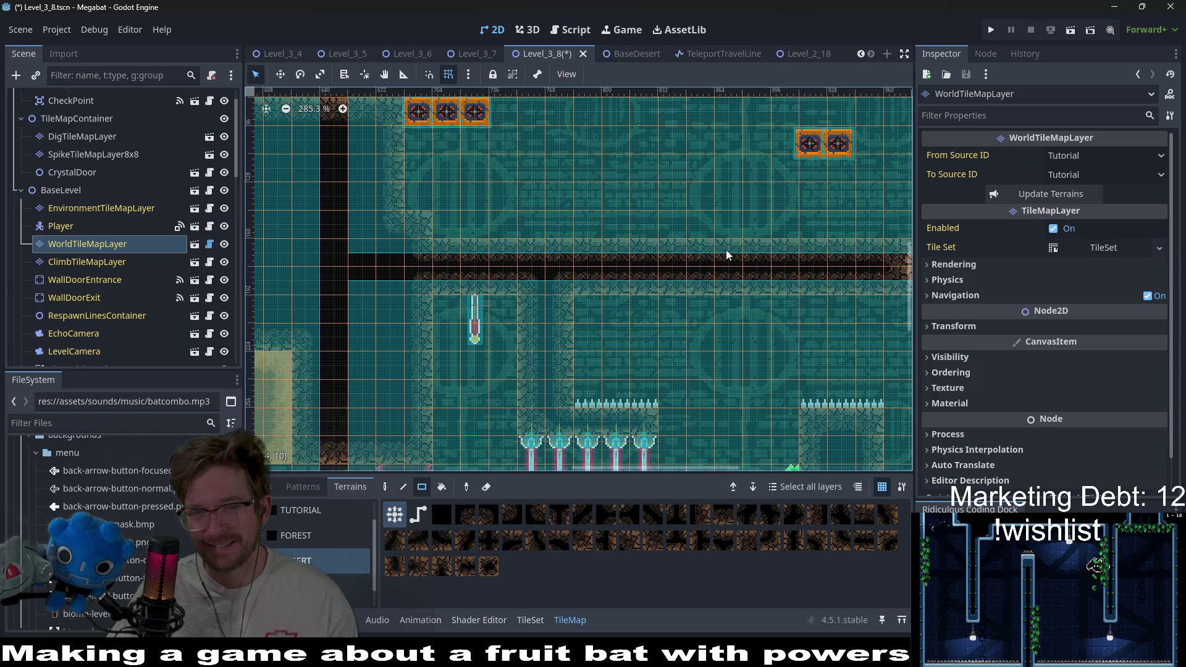
pyautogui.scroll(-5, 726, 254)
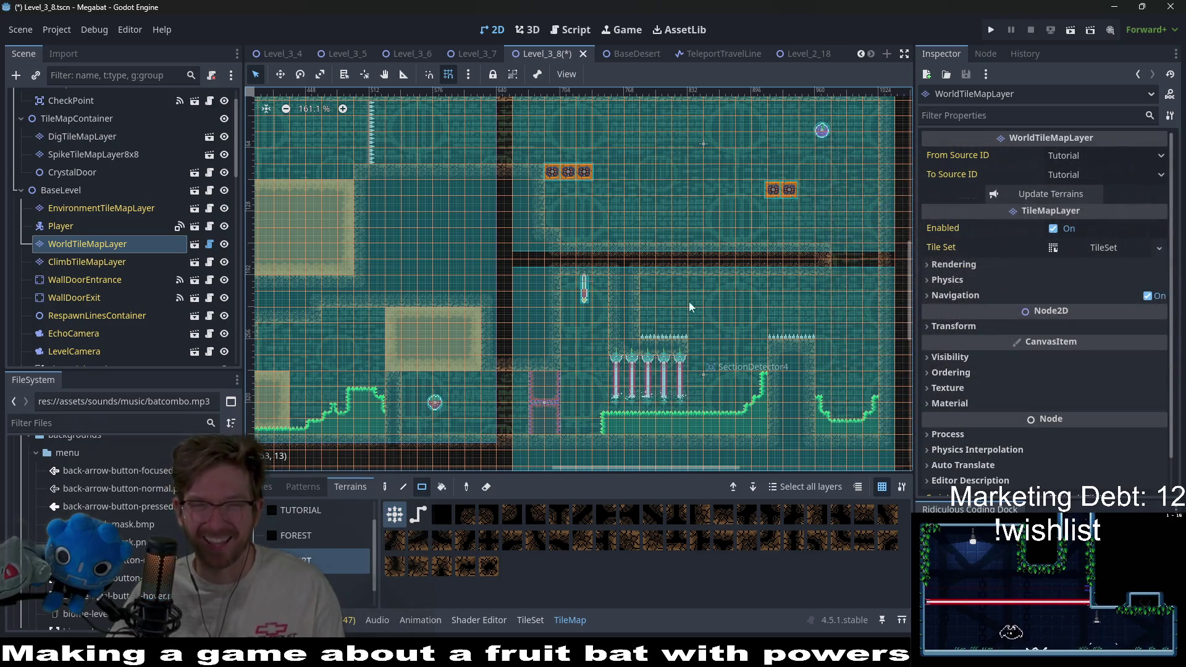
pyautogui.scroll(2, 142, 210)
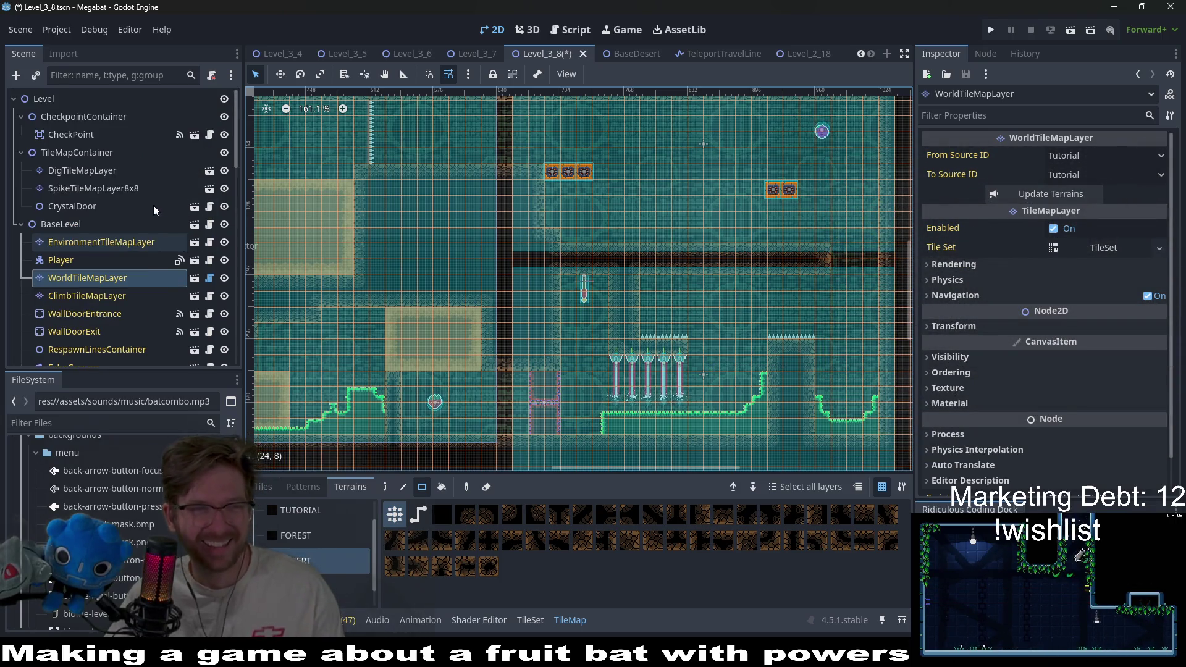
# Turn on Editable Children for the CrystalDoor node
pyautogui.click(94, 189)
pyautogui.click(95, 204)
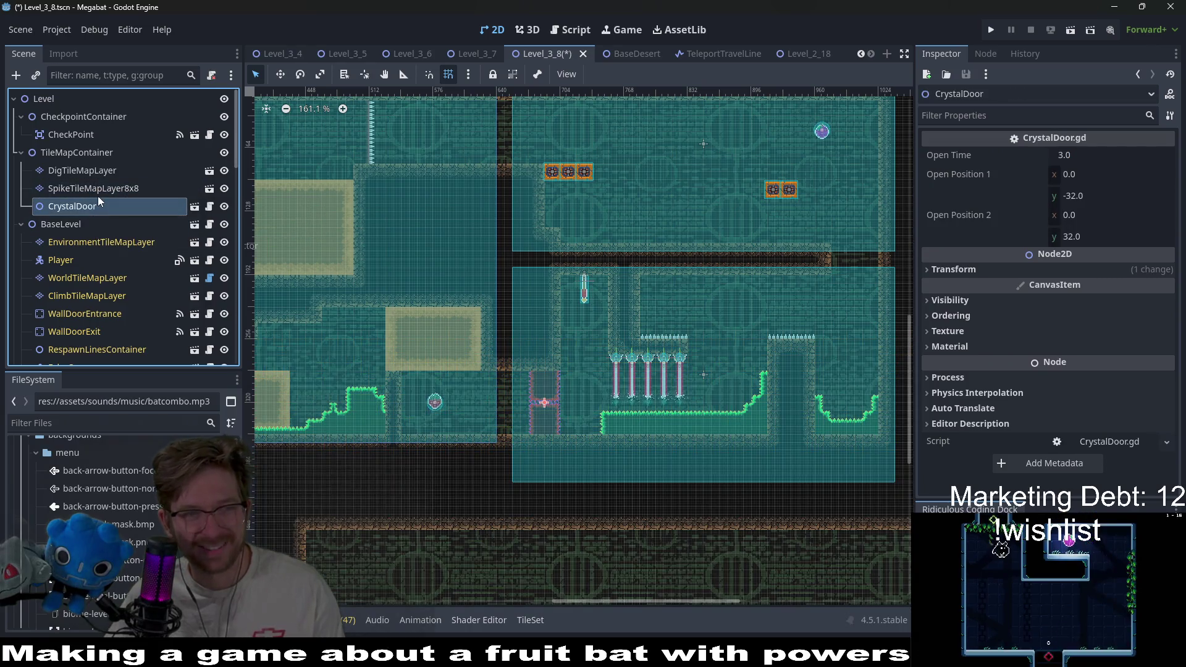
pyautogui.rightClick(93, 207)
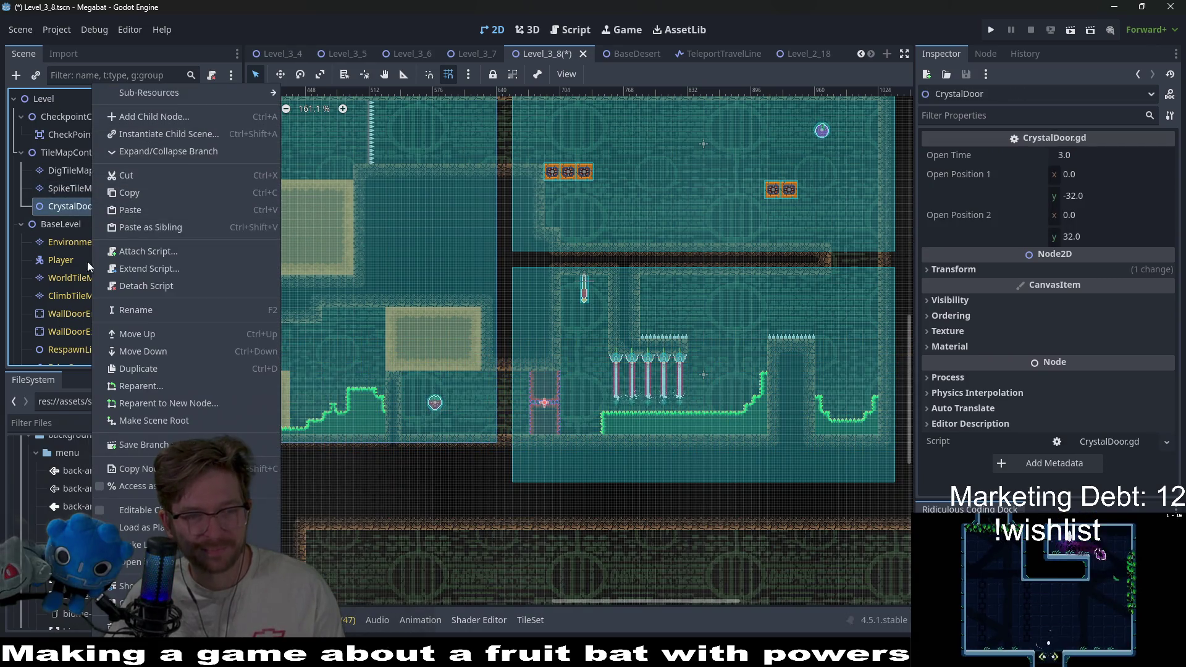
pyautogui.click(147, 512)
# Add DoorCrystalKey.tscn under CrystalDoor and move the key up into the upper room
pyautogui.rightClick(82, 209)
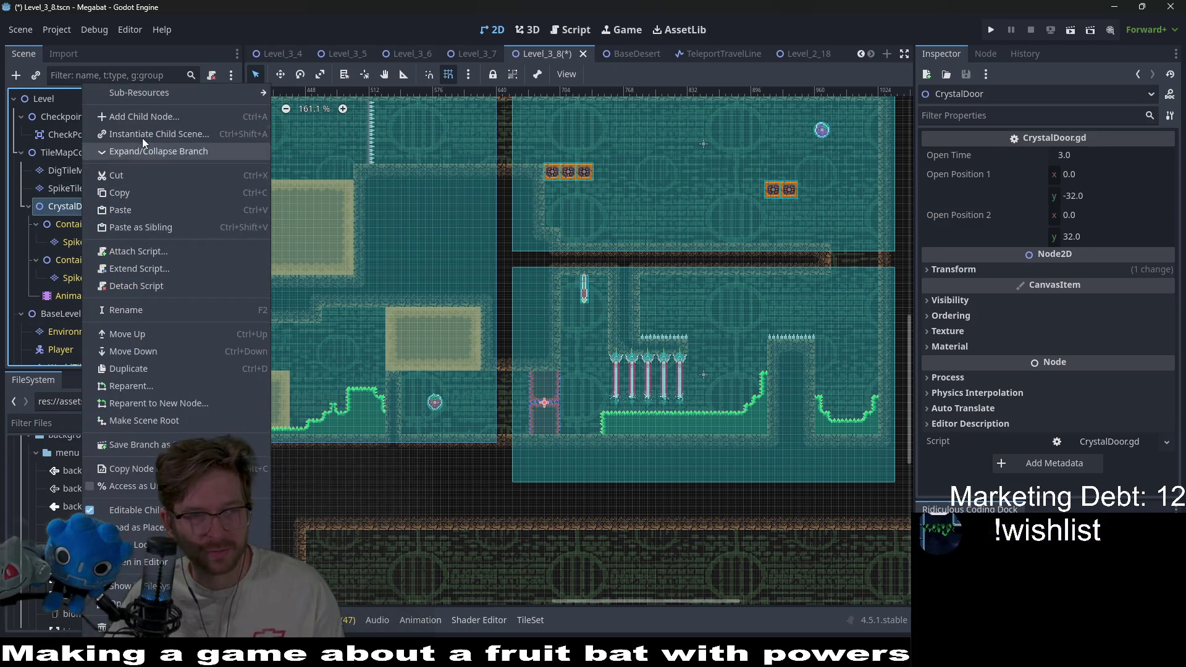
pyautogui.click(142, 139)
pyautogui.write('c')
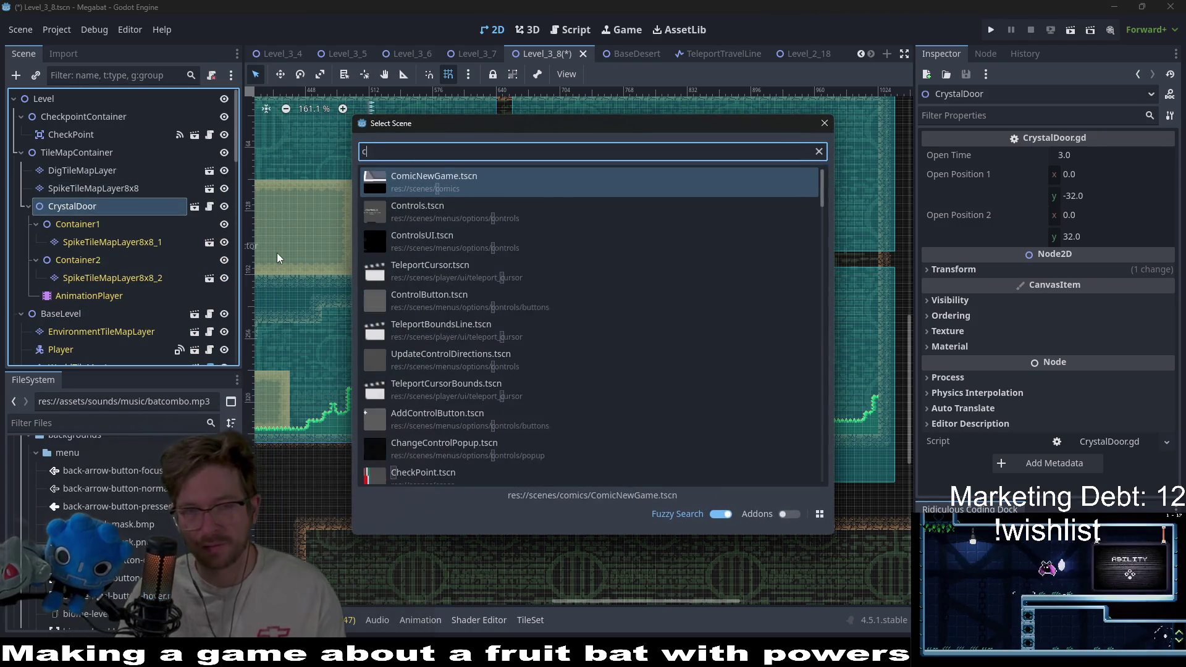
pyautogui.write('rystal')
pyautogui.press('Down')
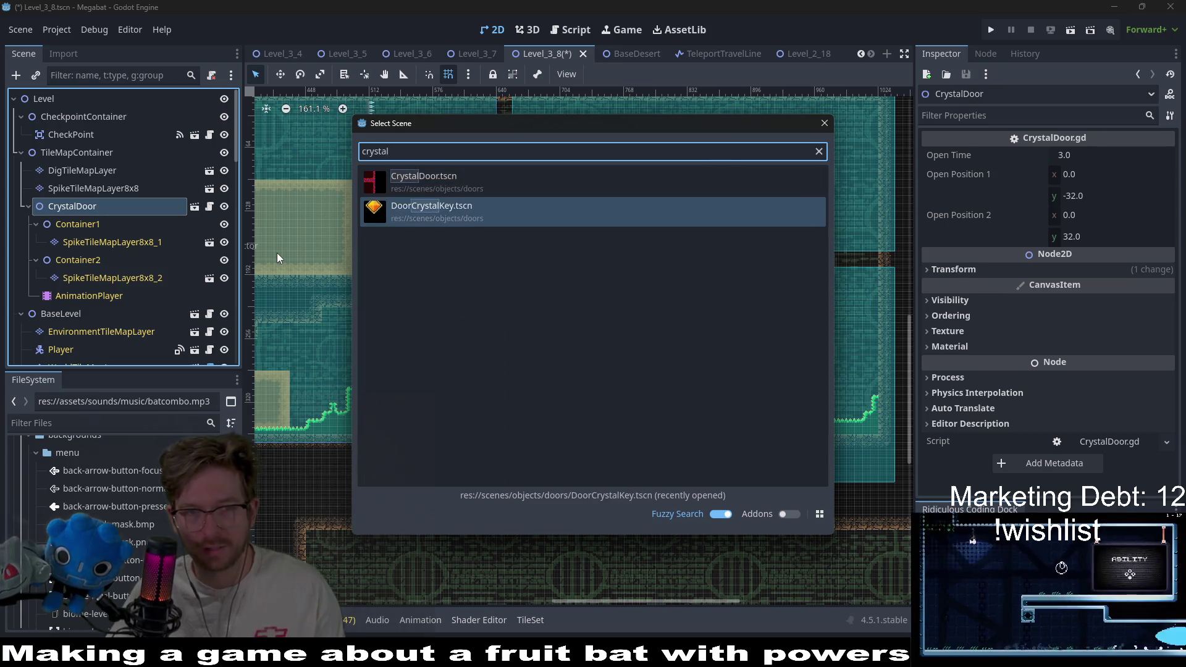
pyautogui.press('Return')
pyautogui.scroll(-2, 590, 267)
pyautogui.press('w')
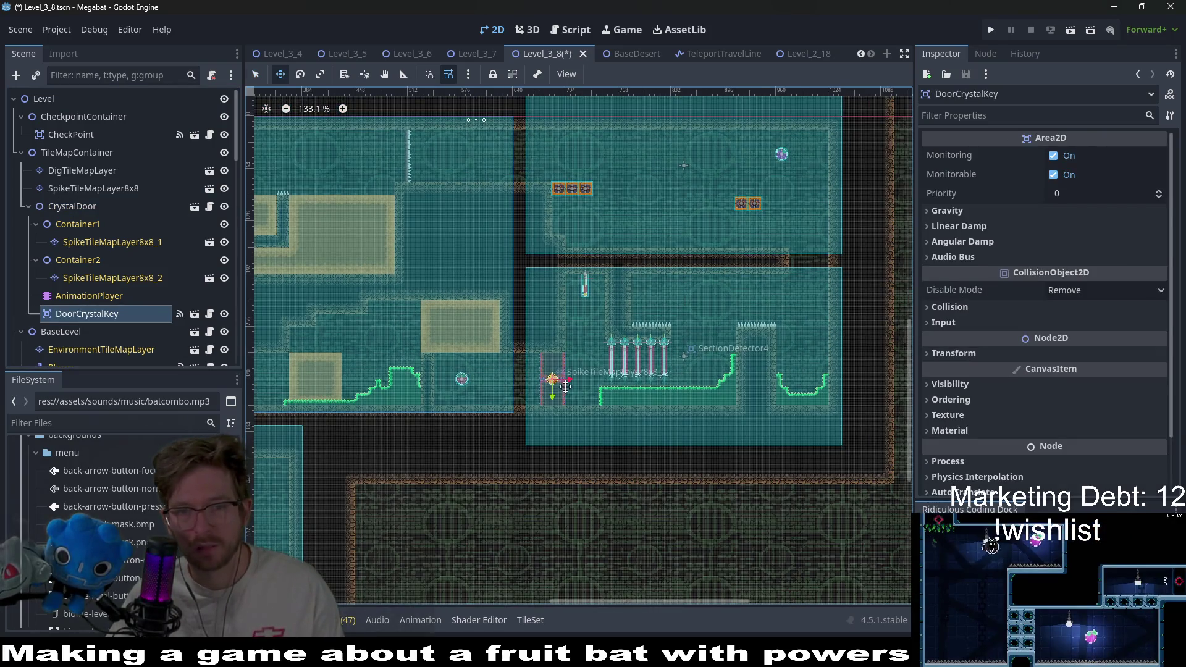
pyautogui.moveTo(552, 378)
pyautogui.mouseDown()
pyautogui.moveTo(810, 375)
pyautogui.moveTo(520, 180)
pyautogui.moveTo(497, 178)
pyautogui.mouseUp()
pyautogui.scroll(2, 810, 375)
pyautogui.scroll(8, 498, 179)
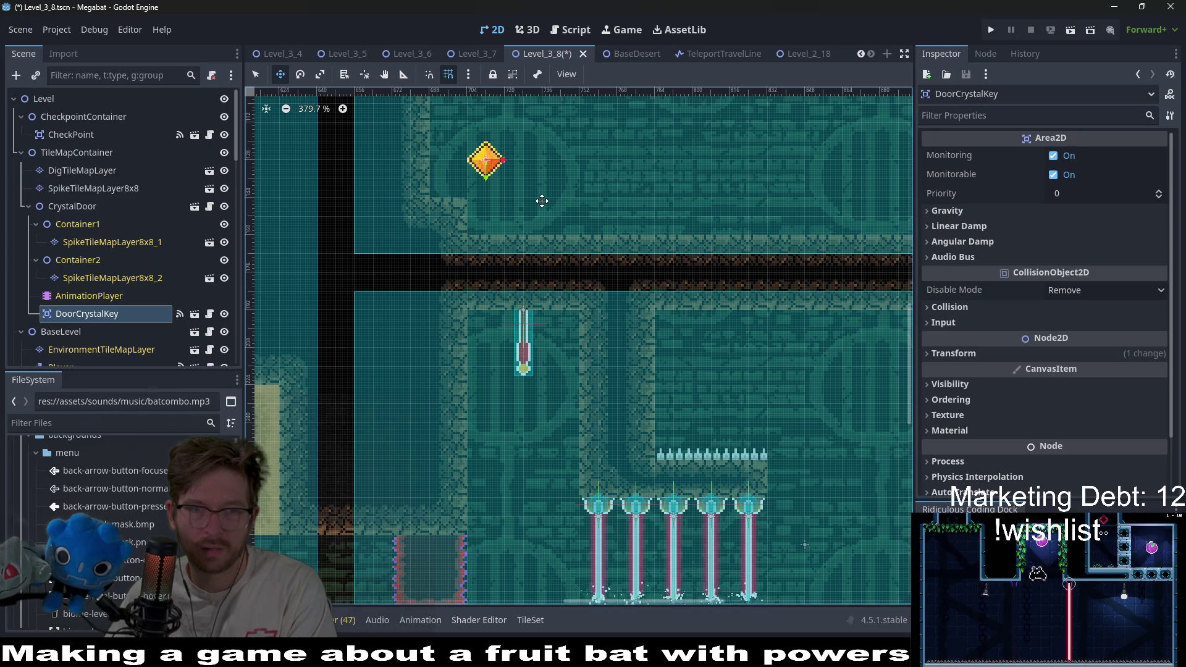
pyautogui.scroll(-6, 542, 200)
# Duplicate the crystal key, placing copies in the lower-right bowl and beside the upper room's crates
pyautogui.hotkey('ctrl', 'd')
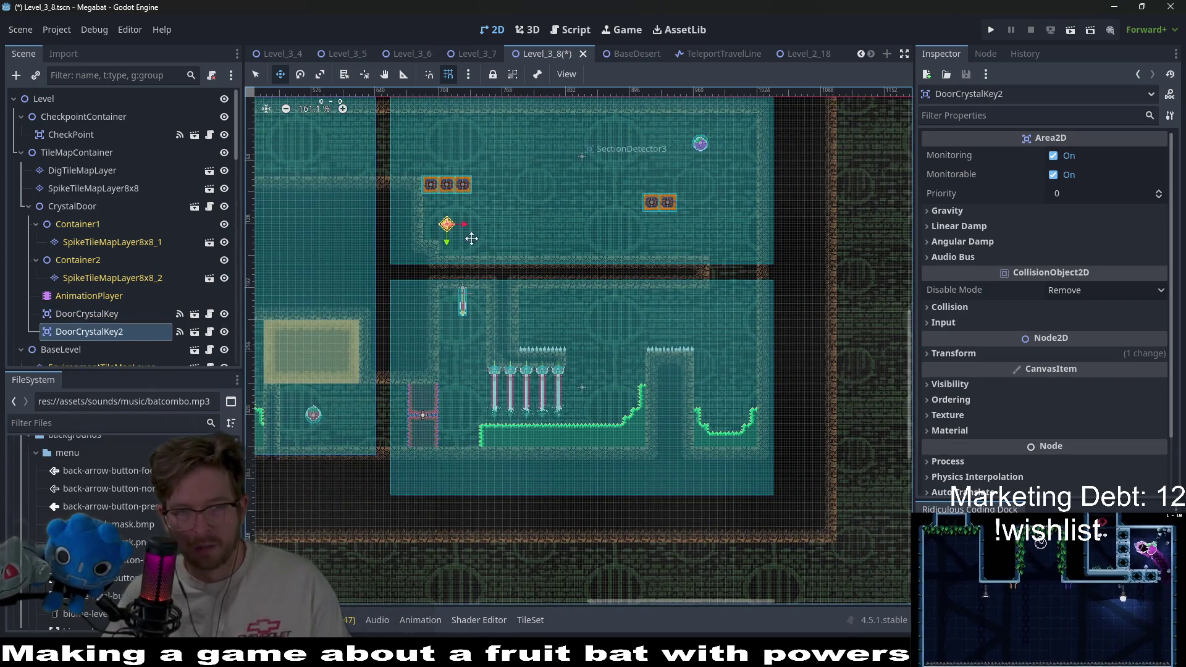
pyautogui.moveTo(471, 239); pyautogui.dragTo(737, 418)
pyautogui.scroll(11, 731, 383)
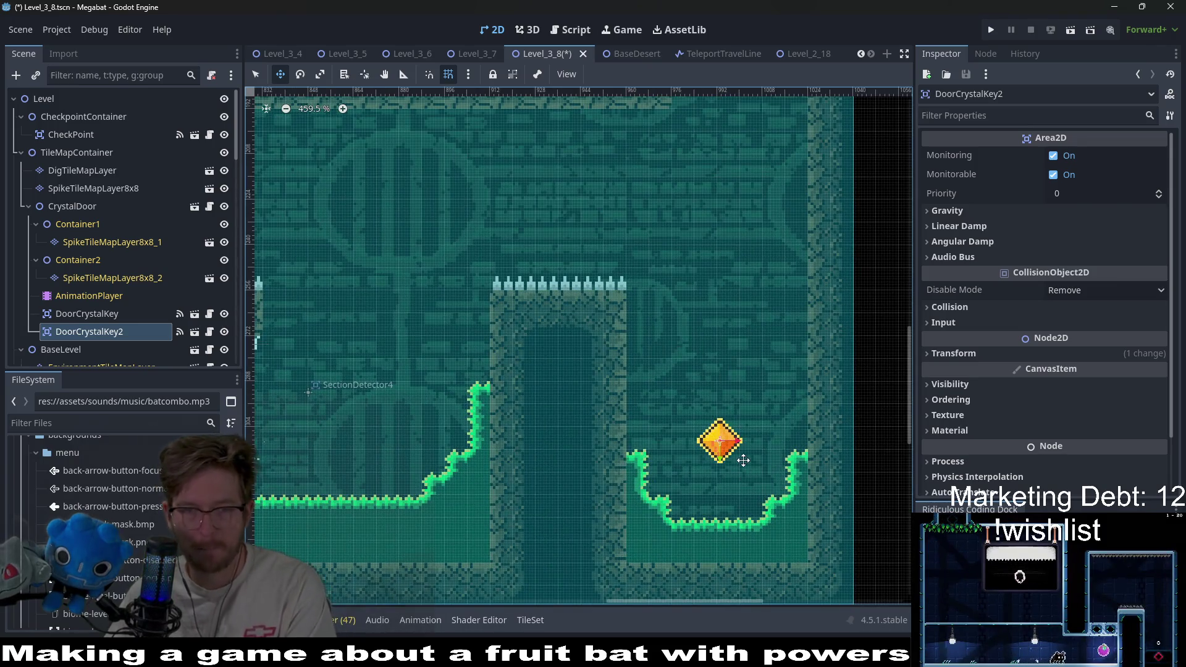
pyautogui.moveTo(744, 460); pyautogui.dragTo(762, 430)
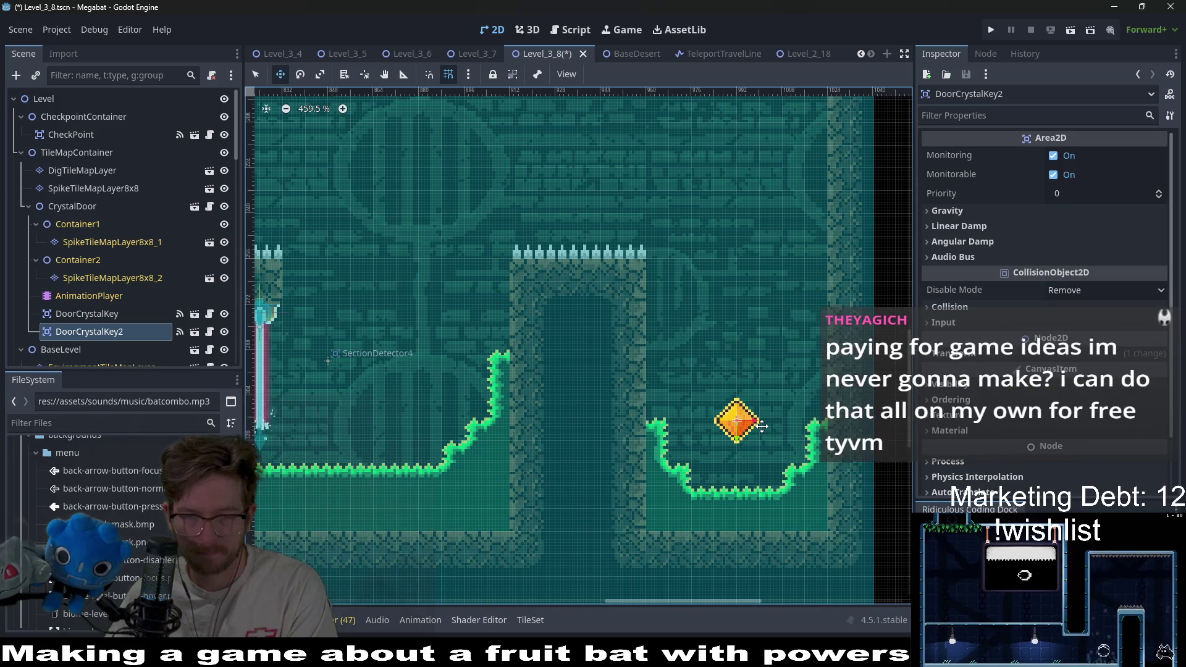
pyautogui.scroll(-4, 762, 426)
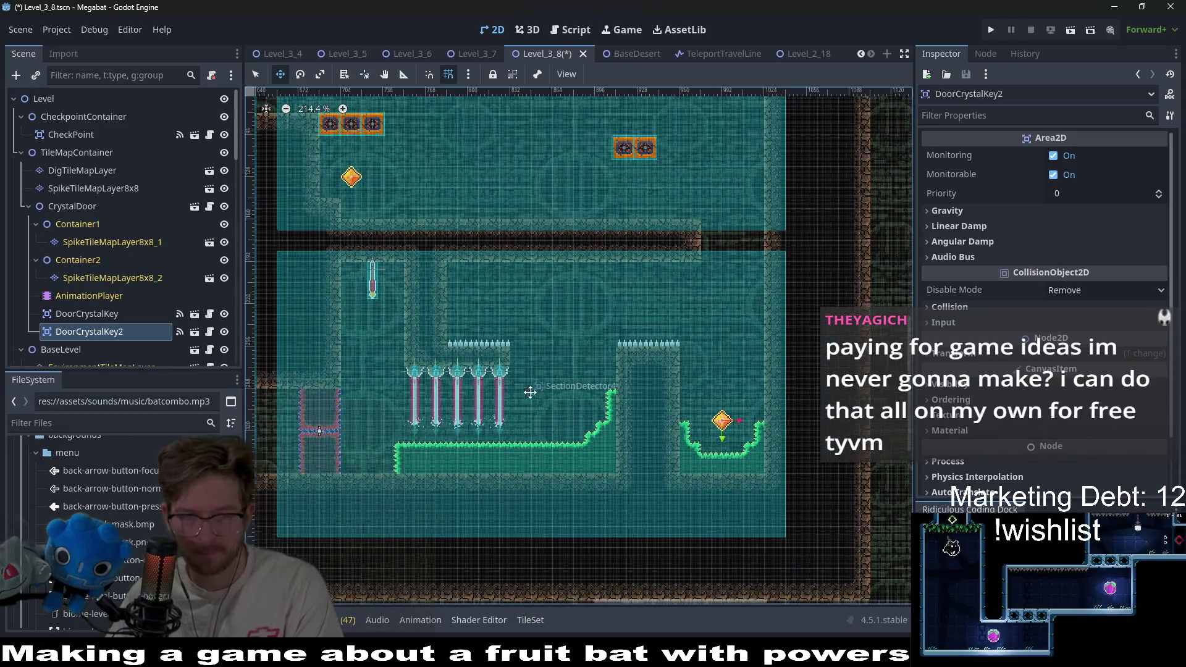
pyautogui.moveTo(530, 392); pyautogui.dragTo(647, 378)
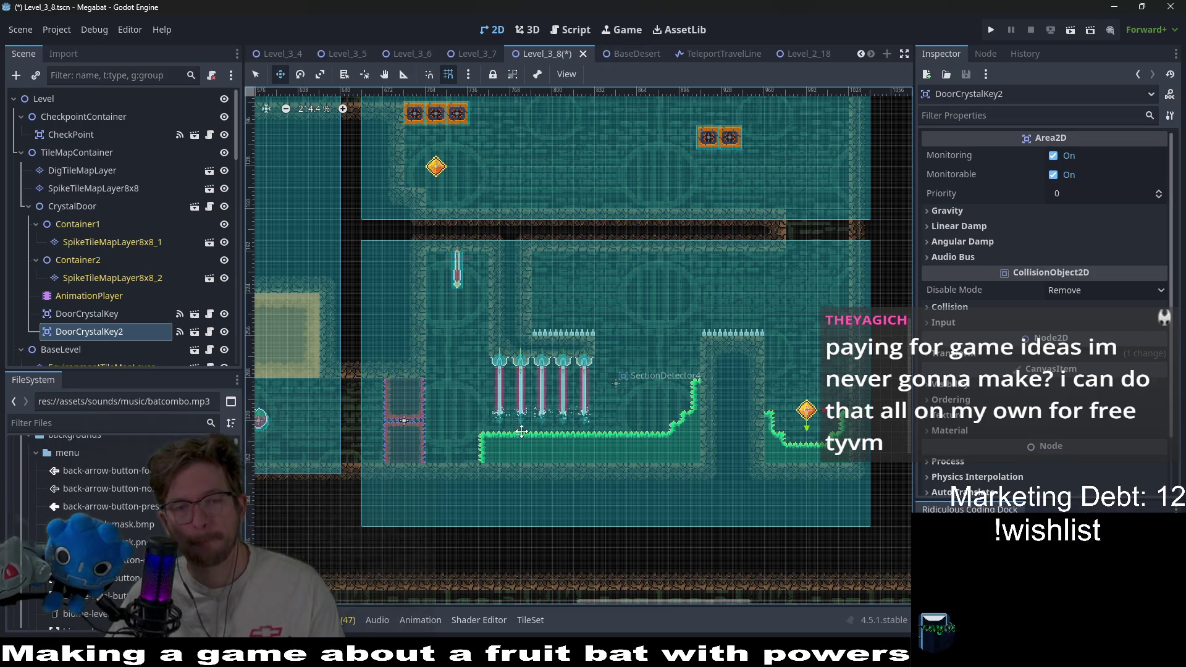
pyautogui.moveTo(614, 432)
pyautogui.mouseDown()
pyautogui.moveTo(669, 408)
pyautogui.moveTo(605, 372)
pyautogui.mouseUp()
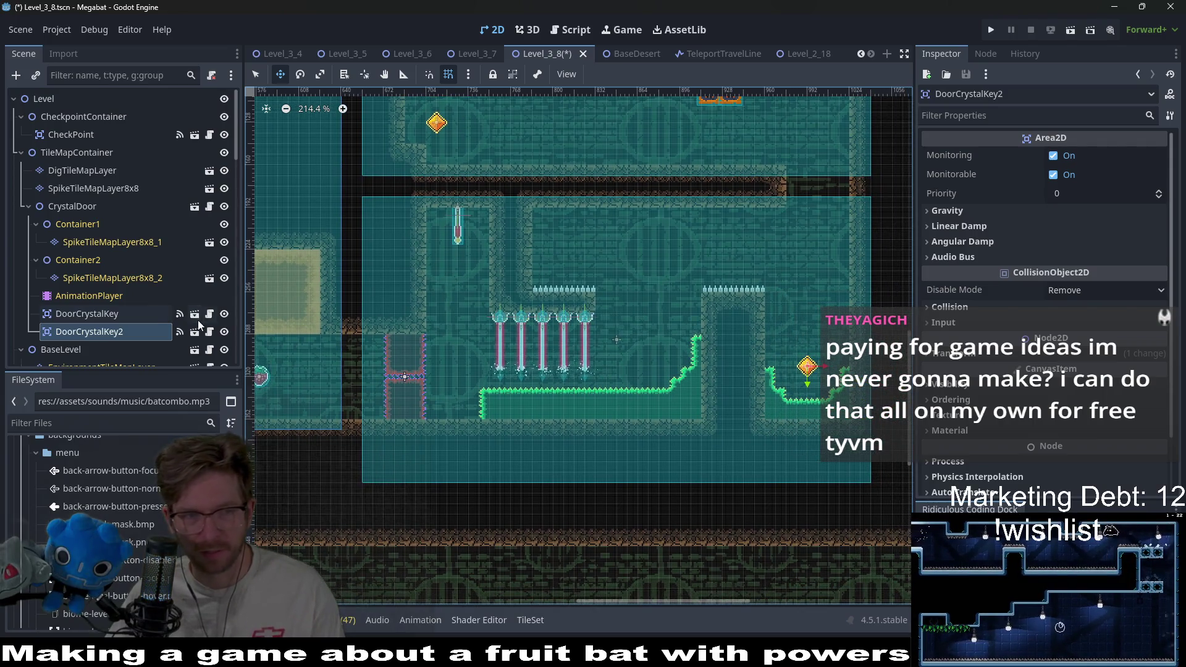
pyautogui.scroll(-5, 161, 324)
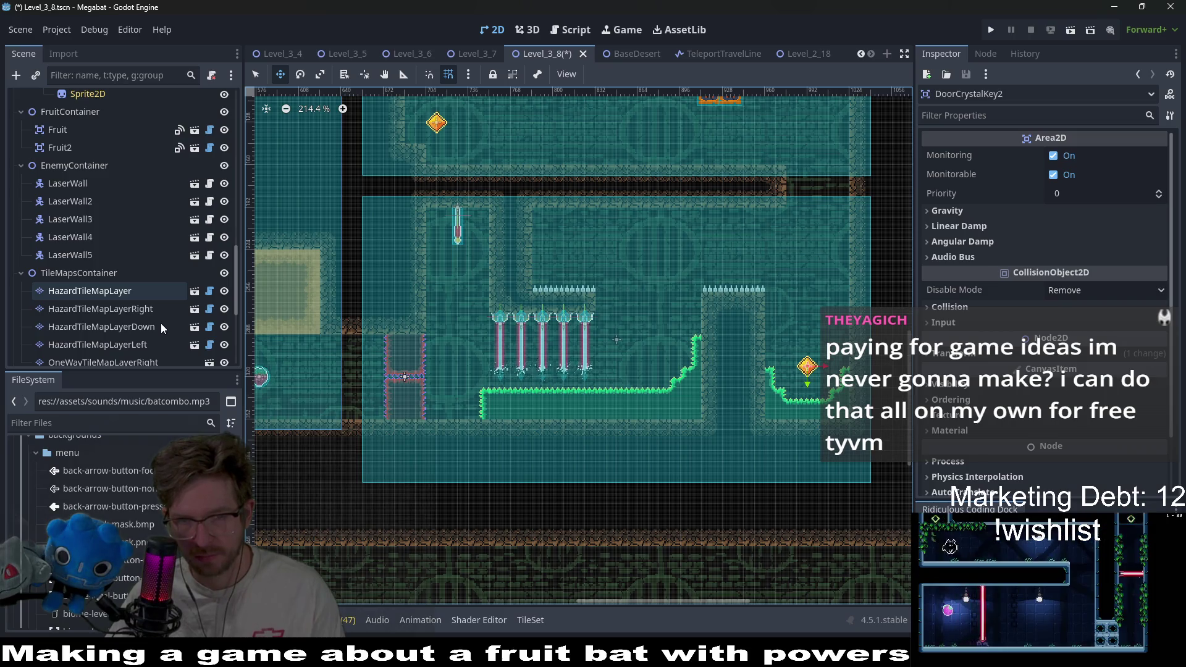
pyautogui.moveTo(840, 260); pyautogui.dragTo(700, 311)
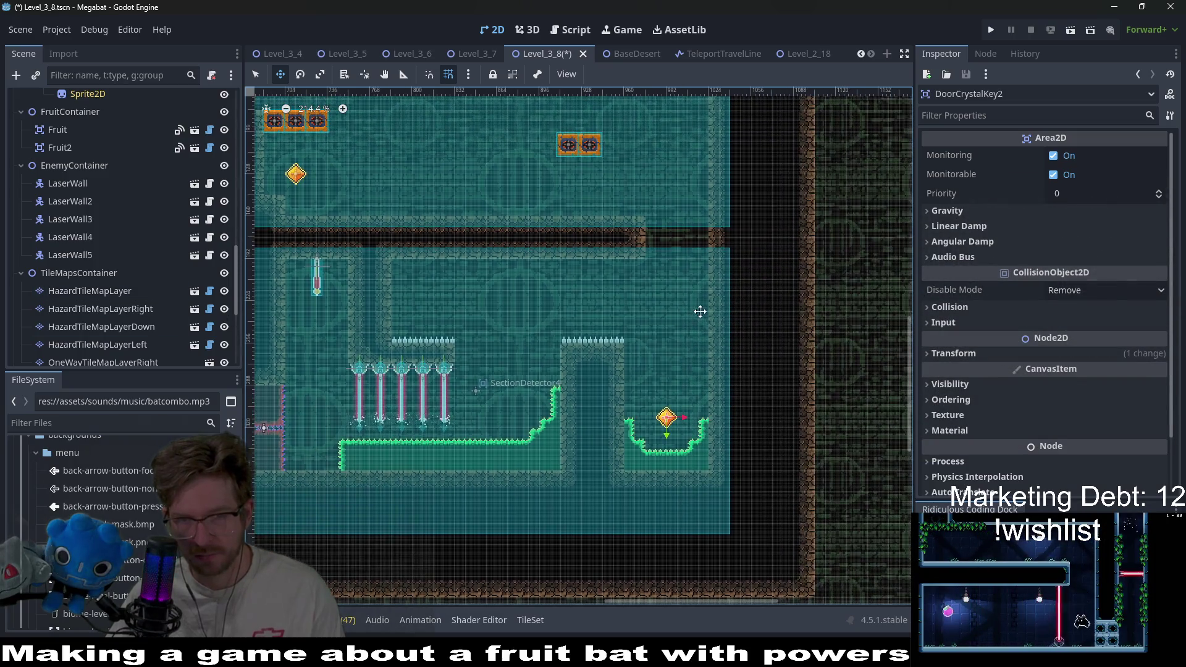
pyautogui.scroll(5, 700, 312)
pyautogui.moveTo(665, 512)
pyautogui.mouseDown()
pyautogui.moveTo(516, 233)
pyautogui.moveTo(450, 172)
pyautogui.moveTo(572, 249)
pyautogui.moveTo(525, 265)
pyautogui.moveTo(680, 509)
pyautogui.mouseUp()
# Make one more crystal key copy and nudge it down into the bowl
pyautogui.hotkey('ctrl', 'd')
pyautogui.scroll(5, 680, 510)
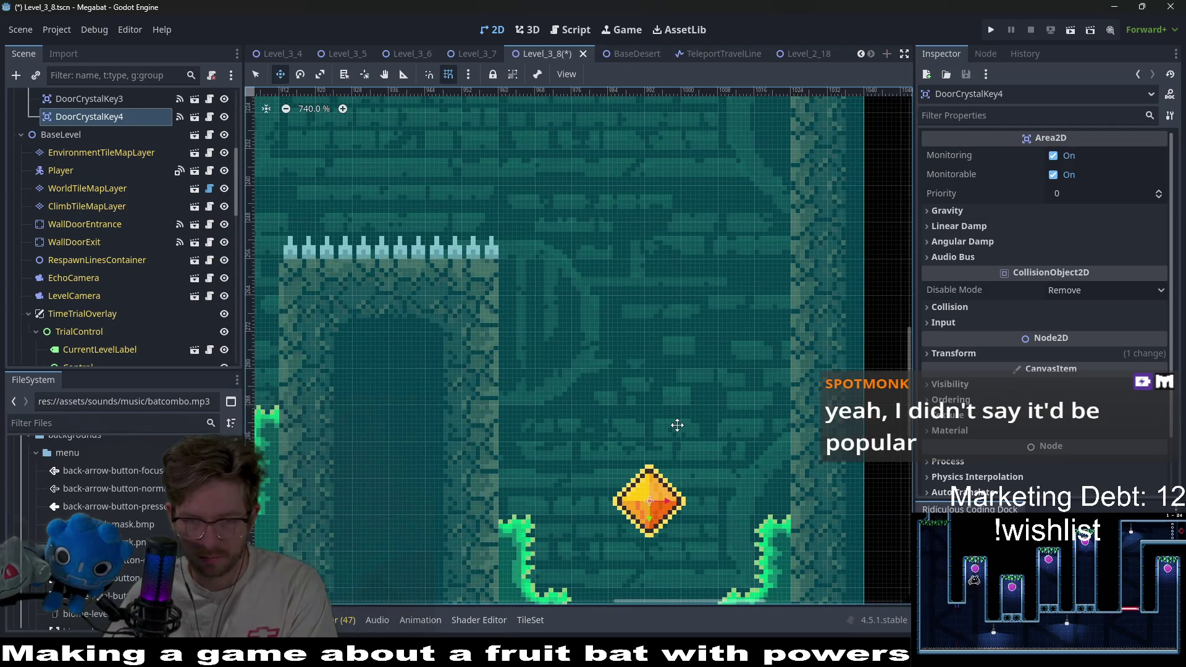
pyautogui.press('Down')
pyautogui.press('Down')
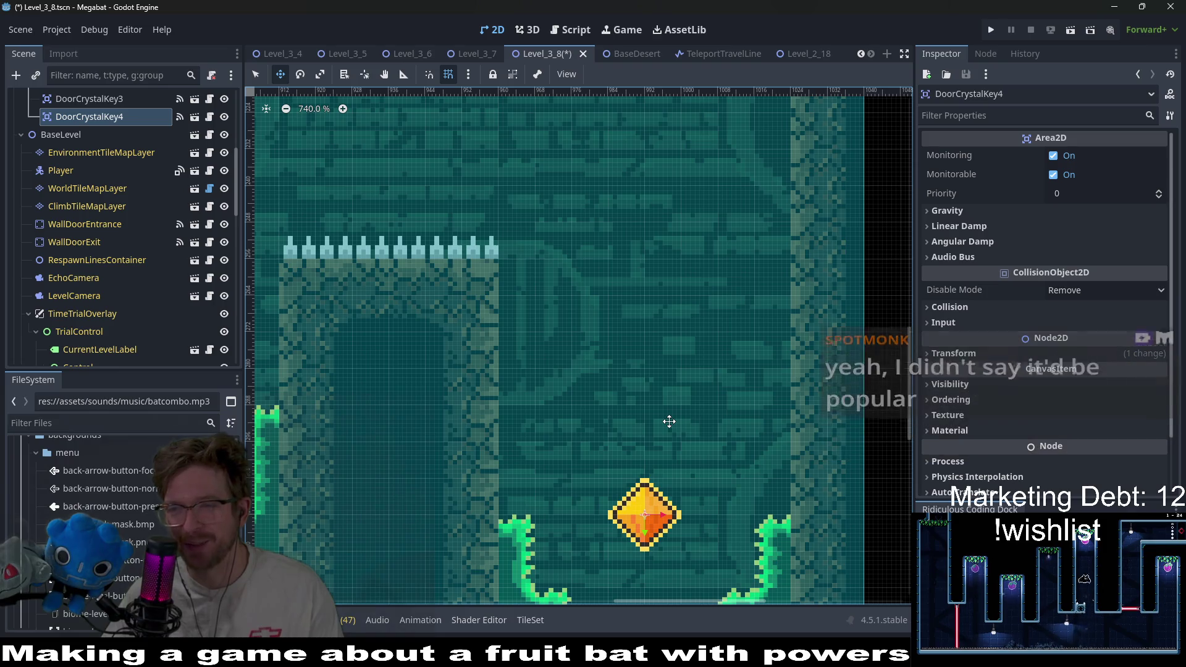
pyautogui.scroll(-6, 584, 411)
pyautogui.scroll(2, 567, 367)
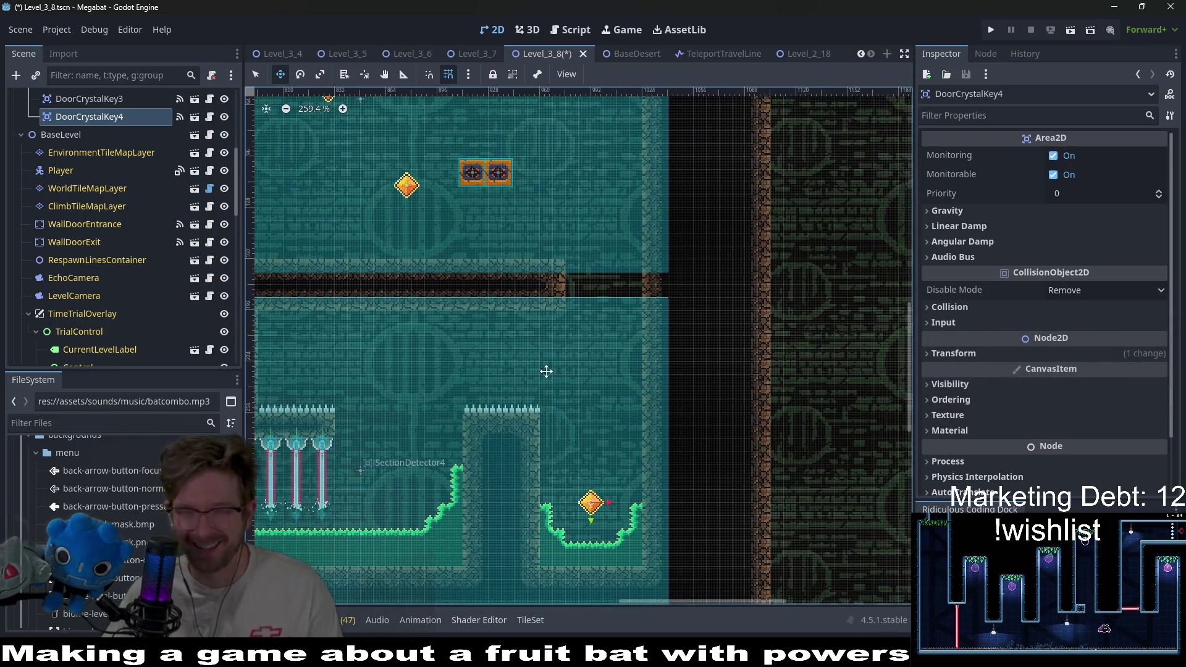
pyautogui.hscroll(-6, 546, 371)
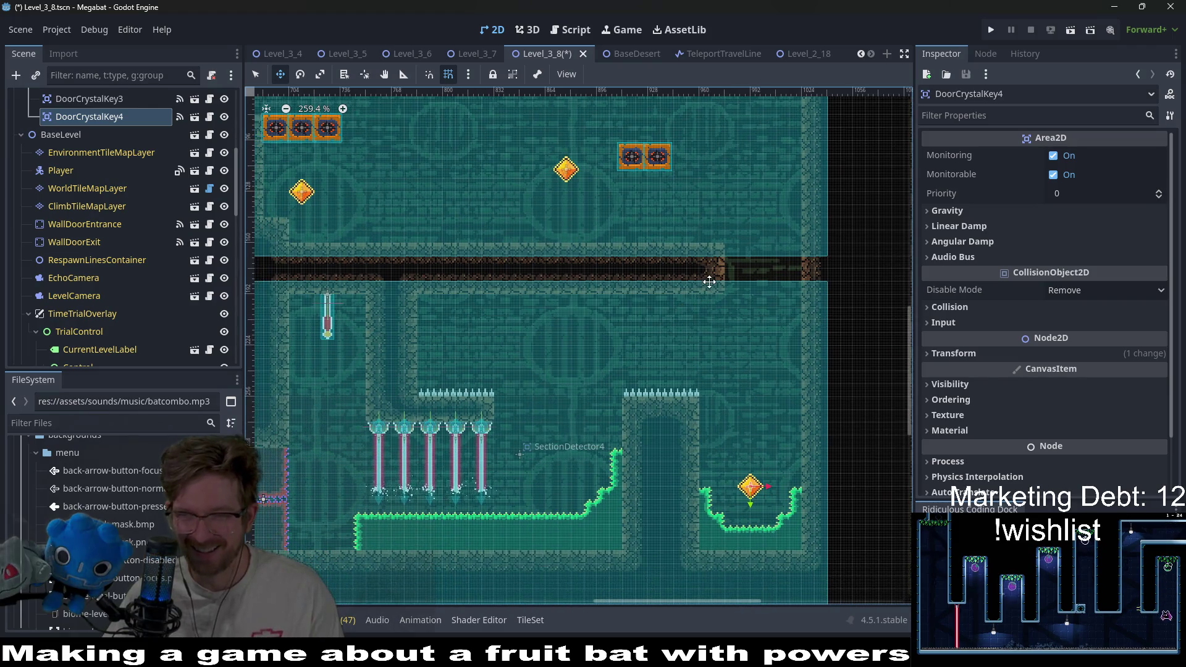
pyautogui.scroll(3, 694, 315)
pyautogui.hscroll(-2, 595, 316)
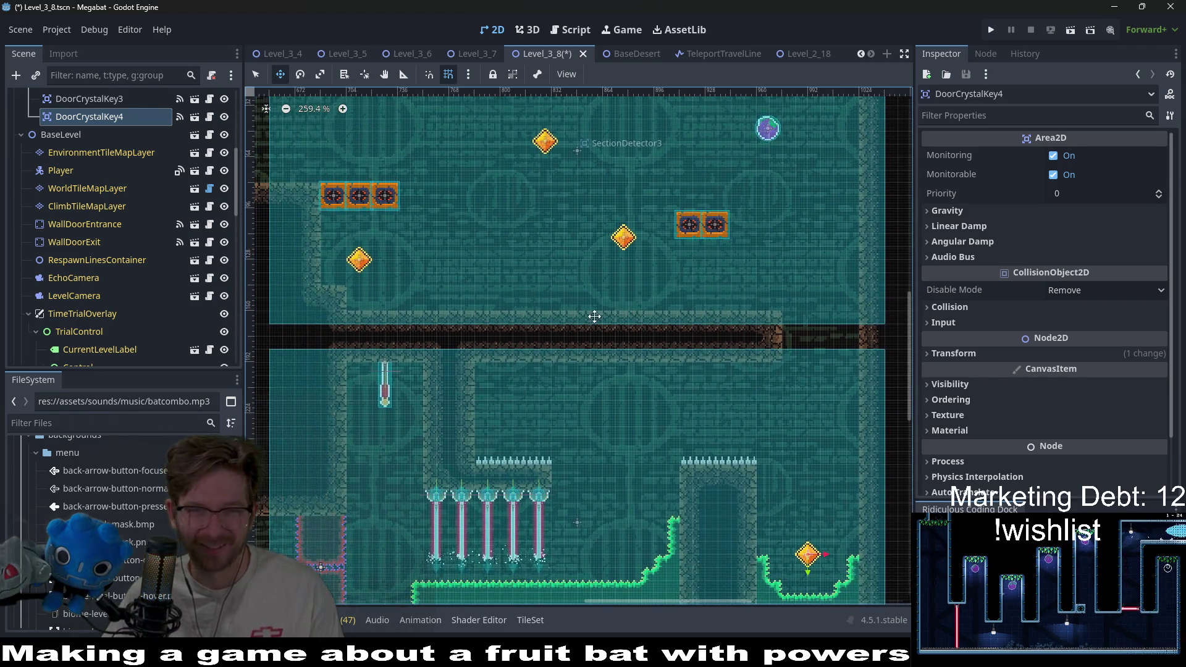
pyautogui.scroll(-2, 595, 316)
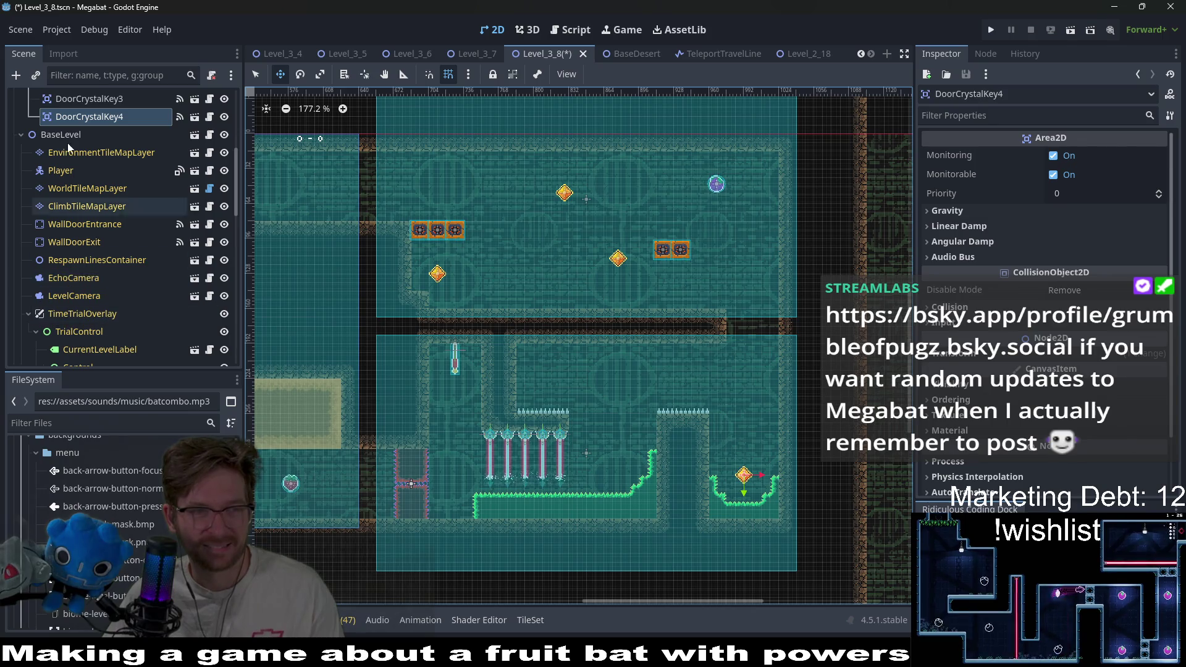
pyautogui.scroll(4, 73, 160)
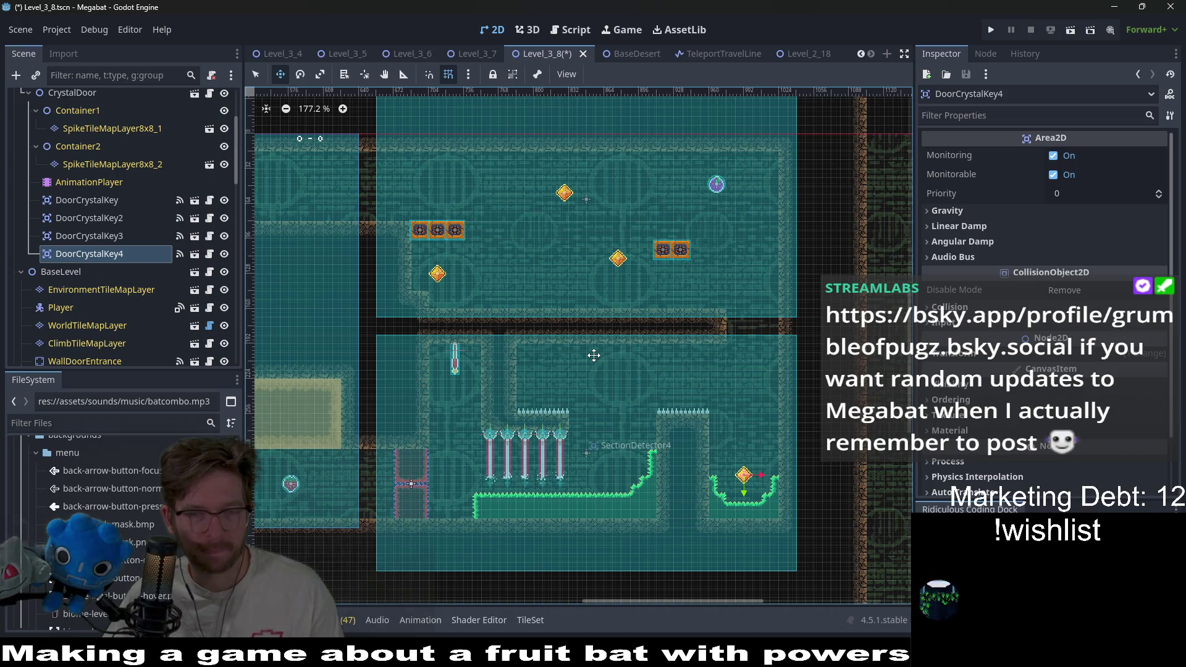
# Duplicate BreakableBlock5 and offset the copy one block width to the right
pyautogui.scroll(-5, 120, 264)
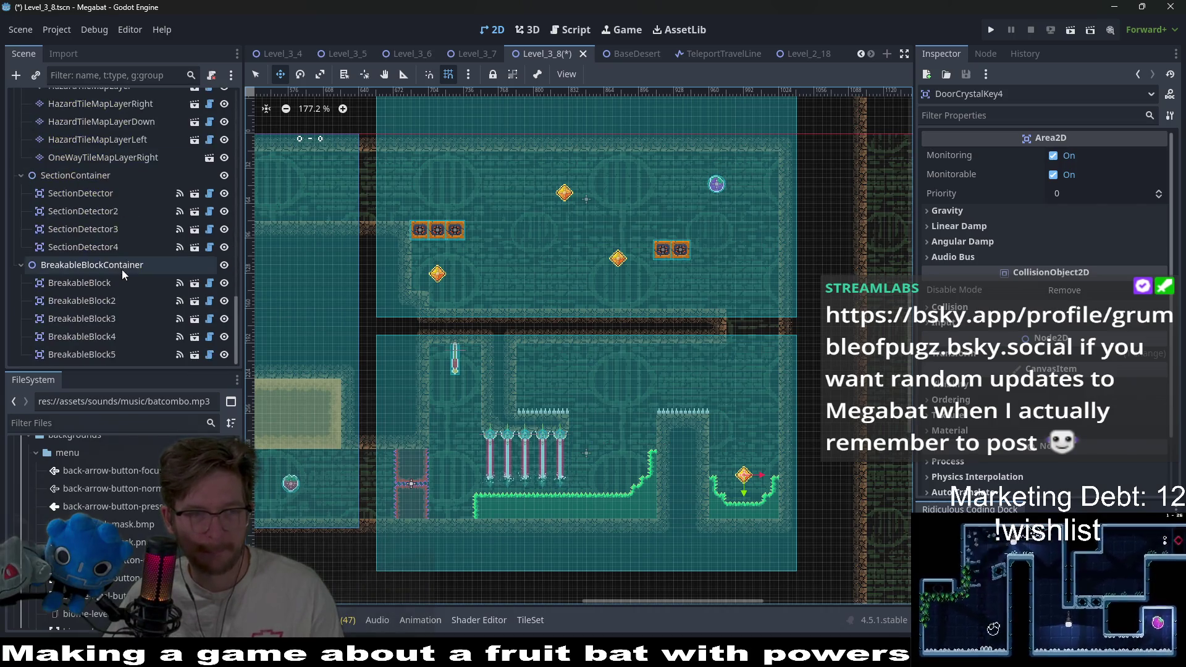
pyautogui.click(117, 284)
pyautogui.click(106, 301)
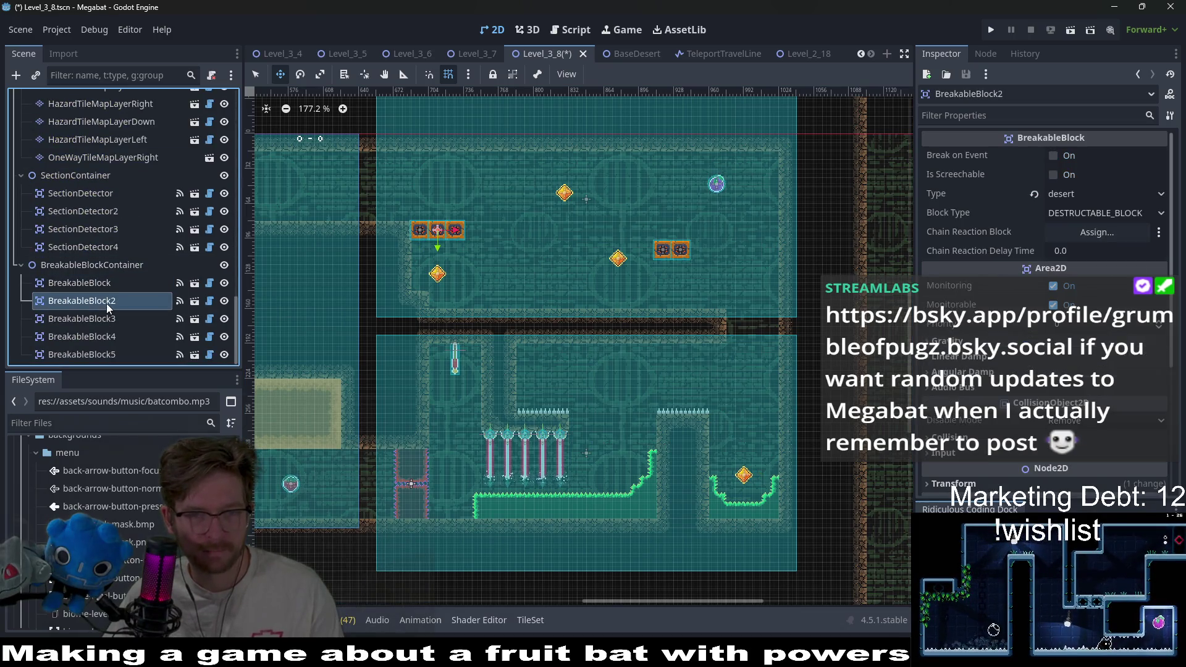
pyautogui.click(99, 337)
pyautogui.click(100, 358)
pyautogui.hotkey('ctrl', 'd')
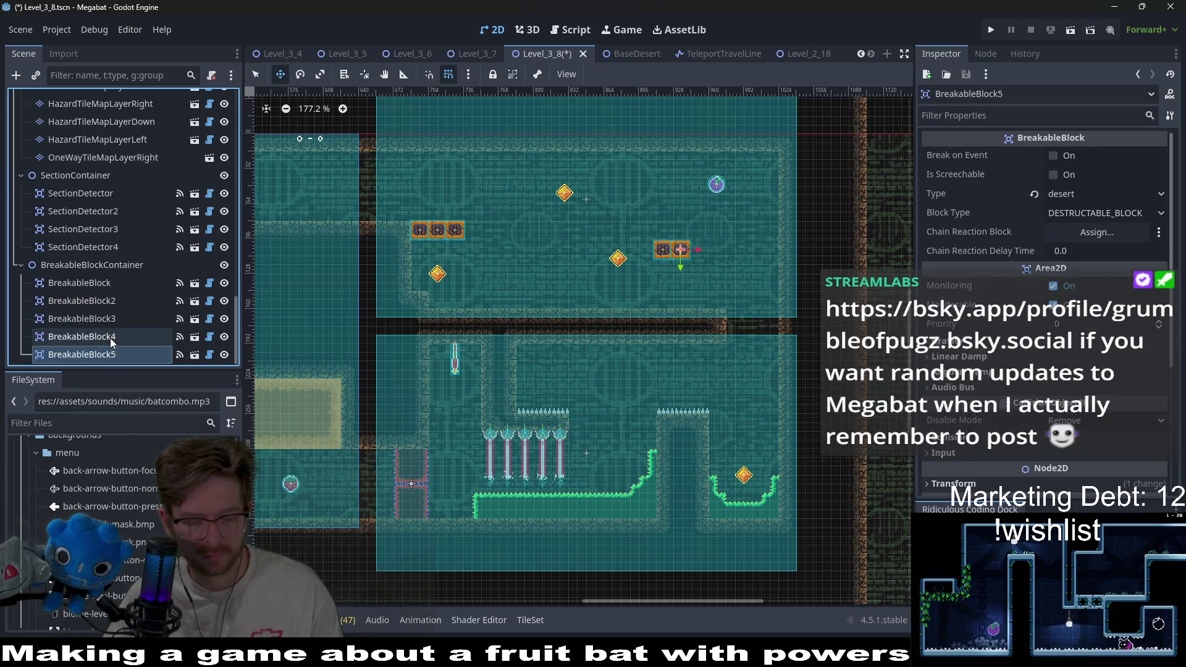
pyautogui.scroll(4, 666, 276)
pyautogui.scroll(7, 684, 278)
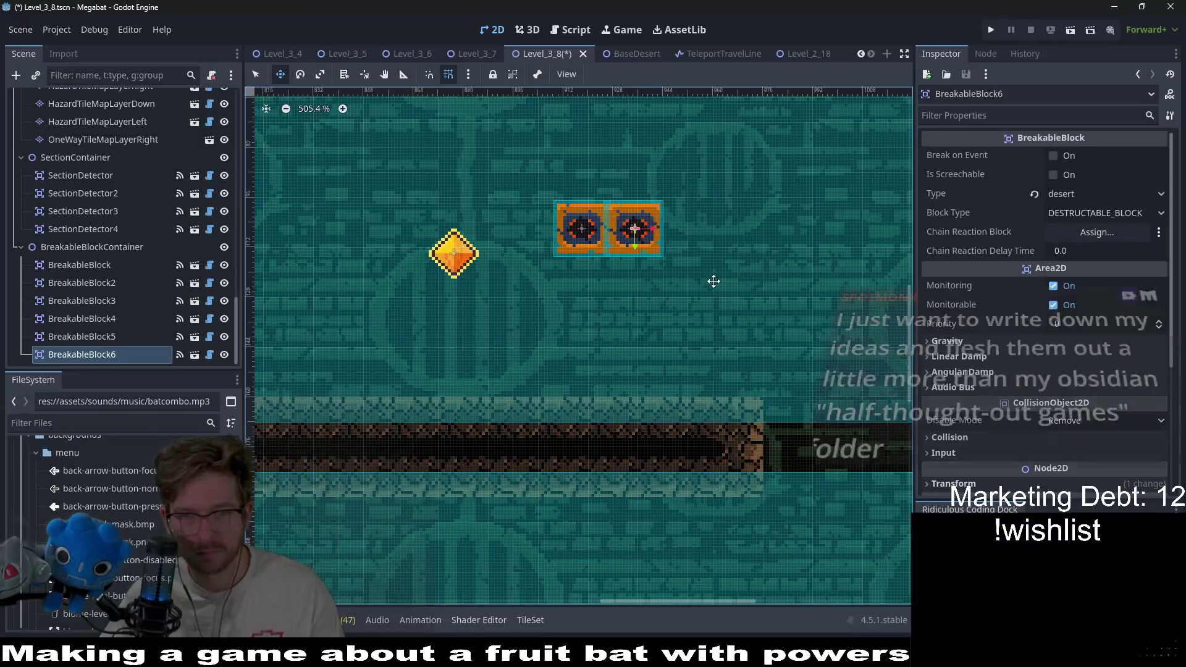
pyautogui.press('Right')
pyautogui.press('Right')
pyautogui.press('Right')
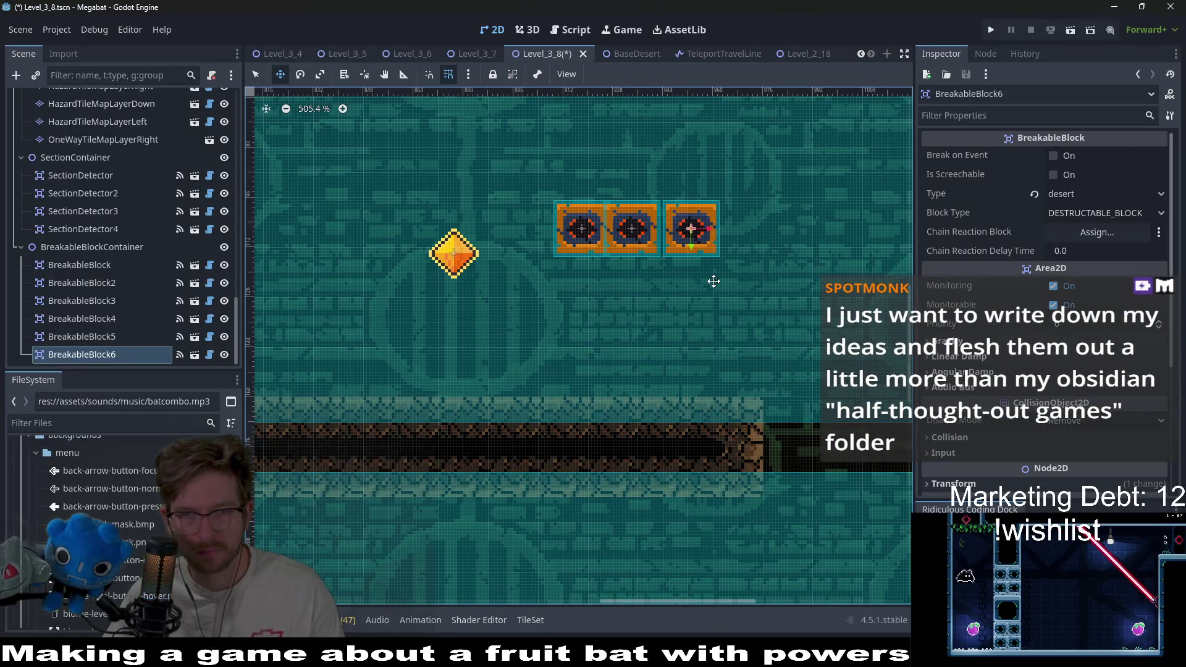
pyautogui.press('Left')
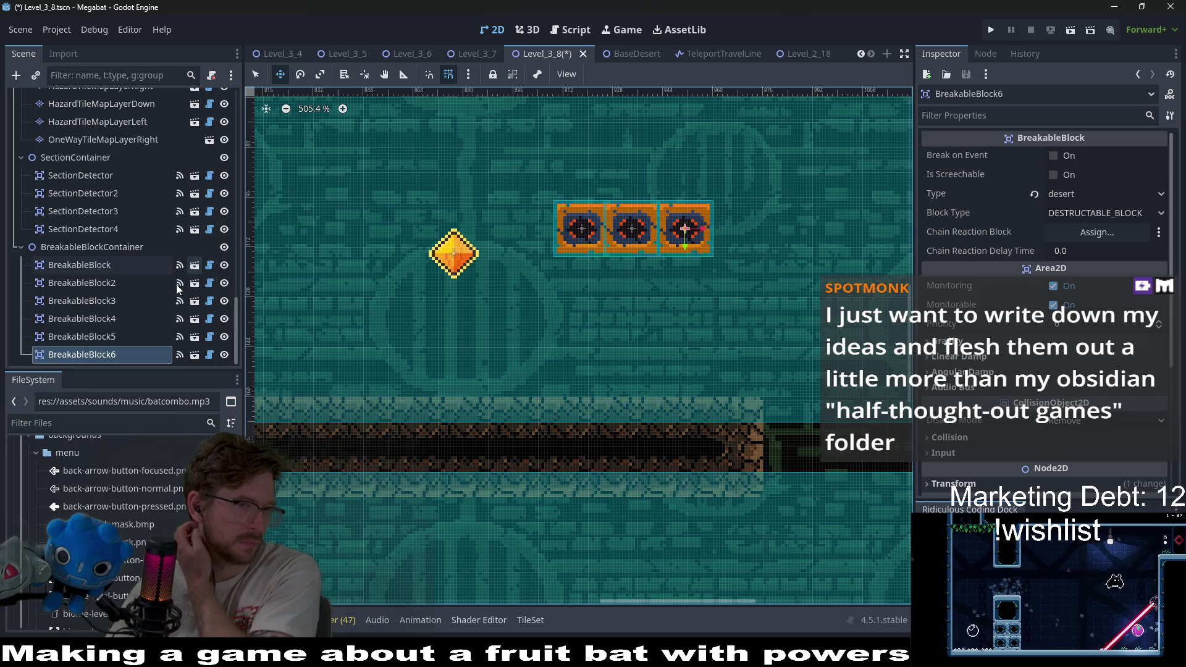
# Move the three newest breakable blocks down over the fruit pit in the lower-right room
pyautogui.keyDown('shift'); pyautogui.click(92, 319); pyautogui.keyUp('shift')
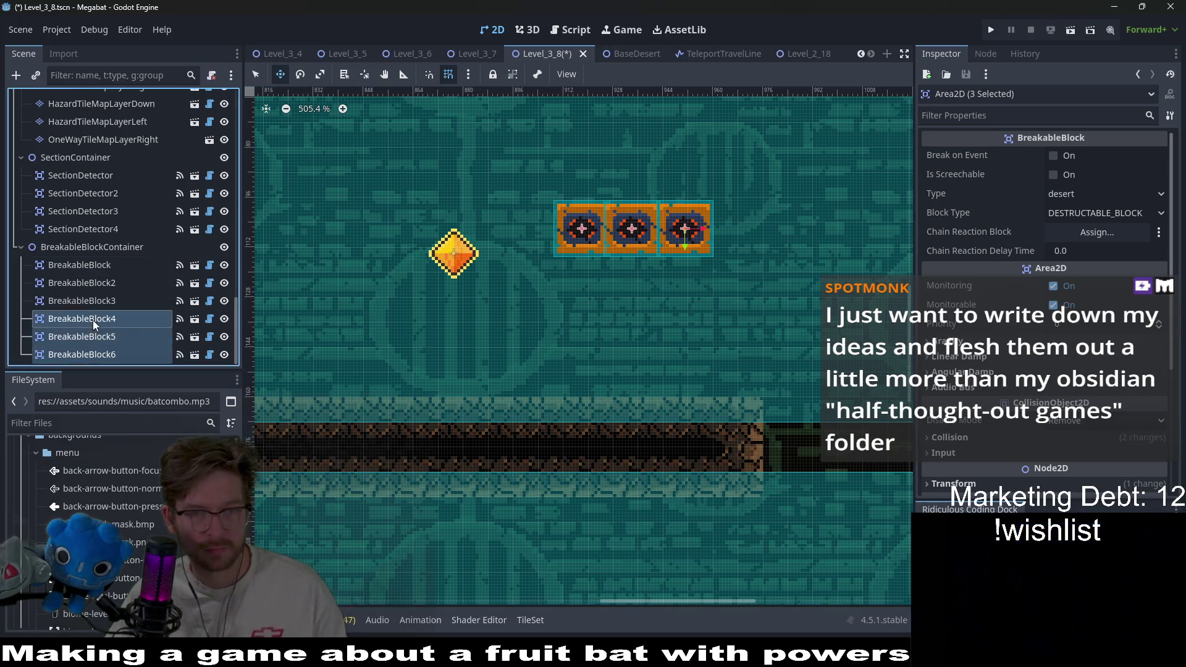
pyautogui.scroll(-5, 695, 337)
pyautogui.scroll(-4, 695, 337)
pyautogui.moveTo(548, 226)
pyautogui.mouseDown()
pyautogui.moveTo(604, 305)
pyautogui.moveTo(622, 423)
pyautogui.mouseUp()
pyautogui.scroll(10, 621, 422)
pyautogui.moveTo(623, 370)
pyautogui.mouseDown()
pyautogui.moveTo(609, 388)
pyautogui.moveTo(600, 372)
pyautogui.mouseUp()
# Duplicate the end block as the row's fourth block and save the level
pyautogui.click(96, 354)
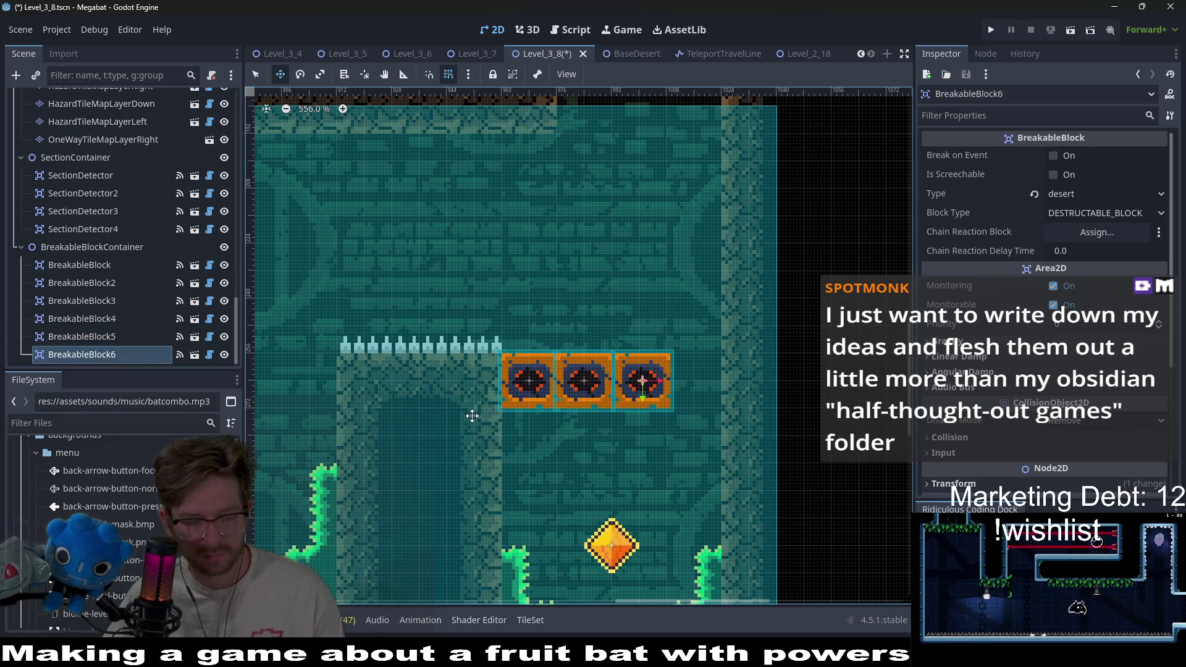
pyautogui.hotkey('ctrl', 'd')
pyautogui.press('Right')
pyautogui.press('Right')
pyautogui.press('Right')
pyautogui.press('Right')
pyautogui.press('Right')
pyautogui.press('Right')
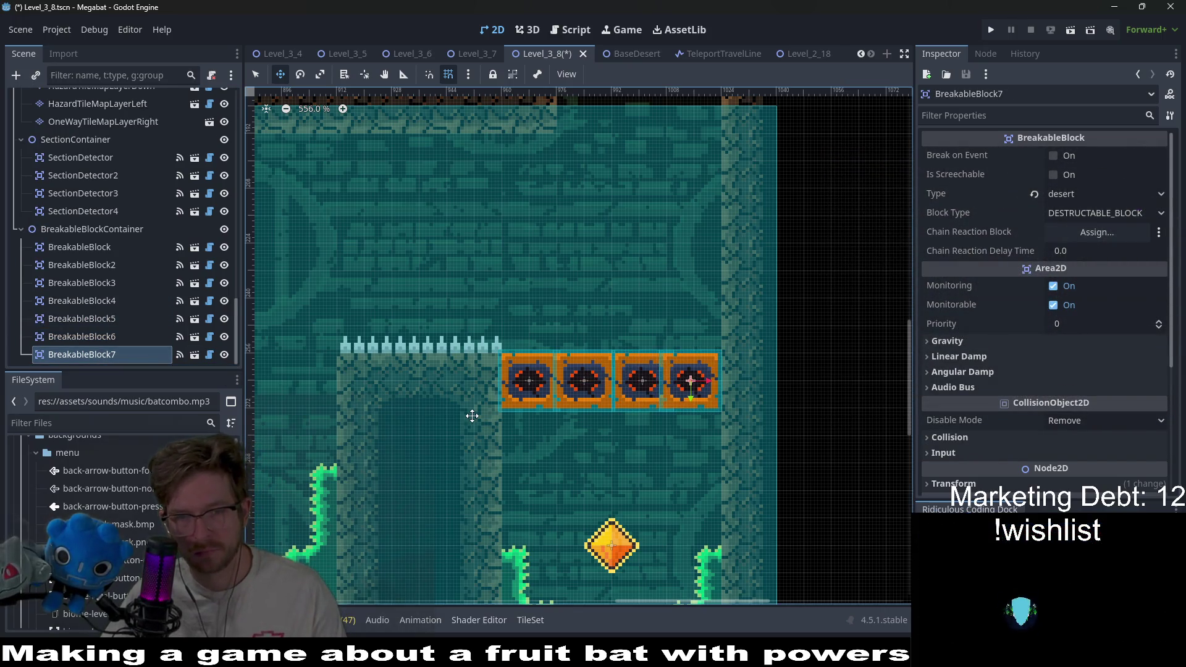
pyautogui.hotkey('ctrl', 's')
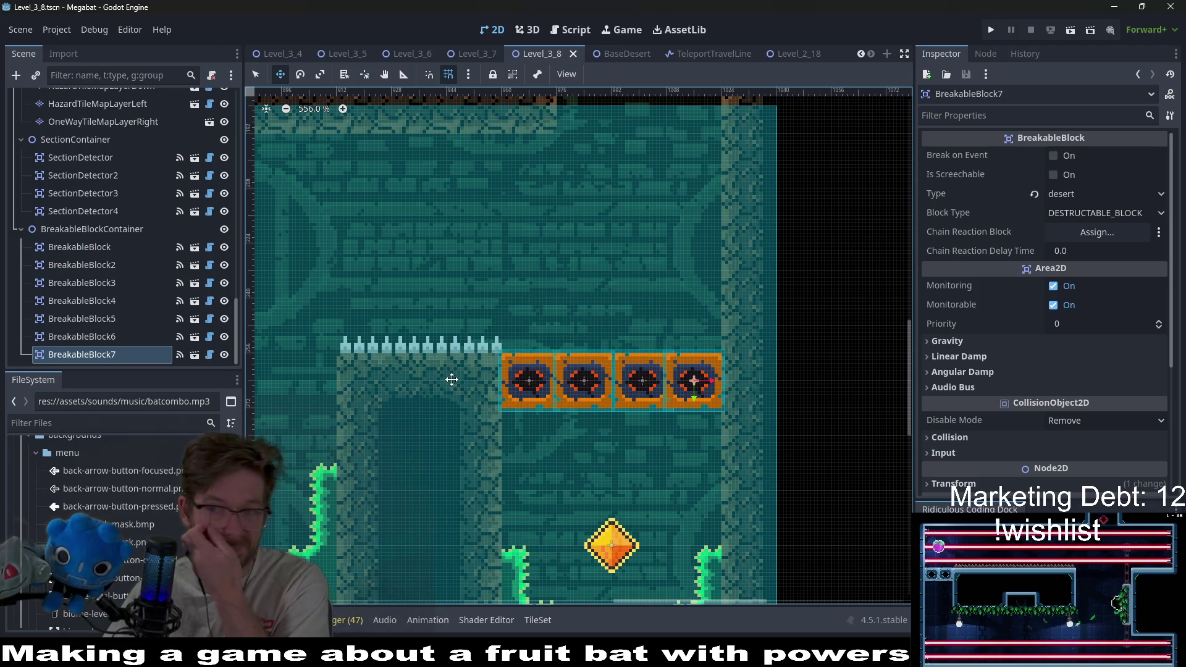
pyautogui.scroll(-2, 457, 358)
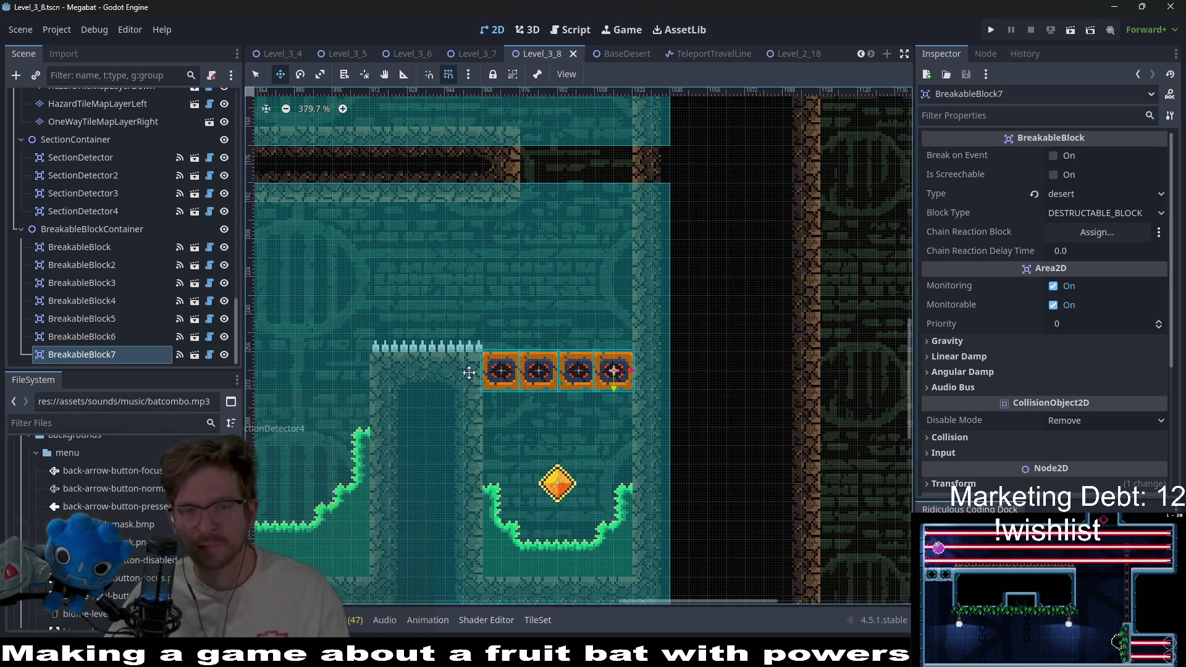
pyautogui.moveTo(572, 410)
pyautogui.mouseDown()
pyautogui.moveTo(738, 383)
pyautogui.moveTo(700, 430)
pyautogui.mouseUp()
pyautogui.scroll(-5, 701, 430)
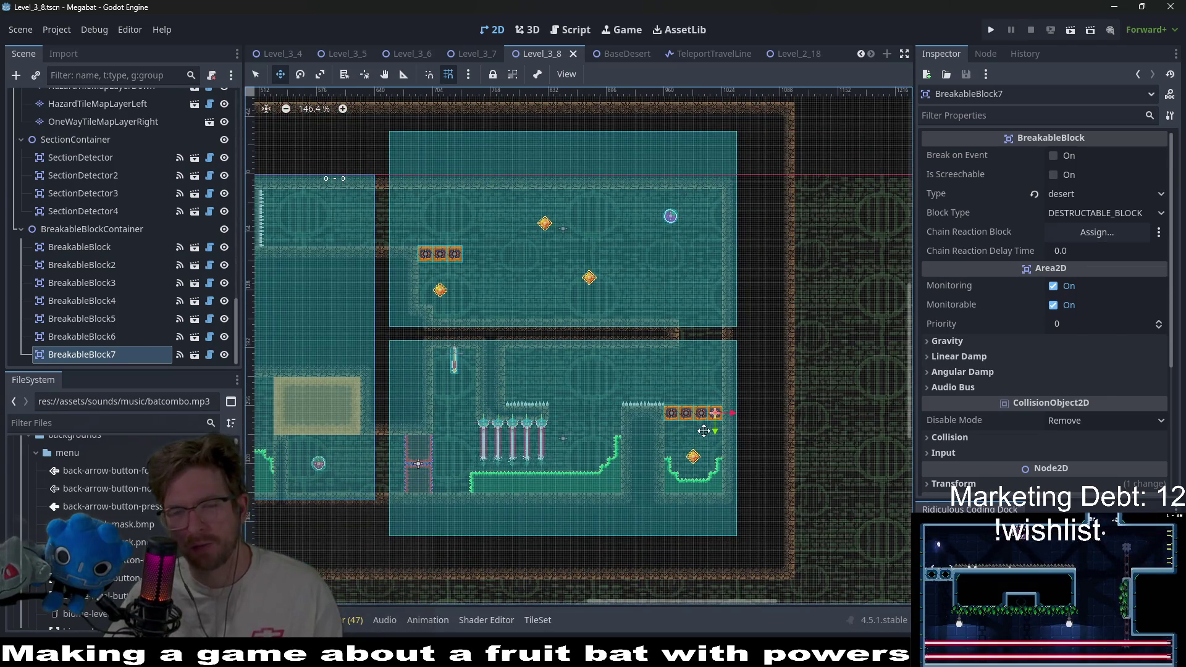
pyautogui.scroll(3, 703, 430)
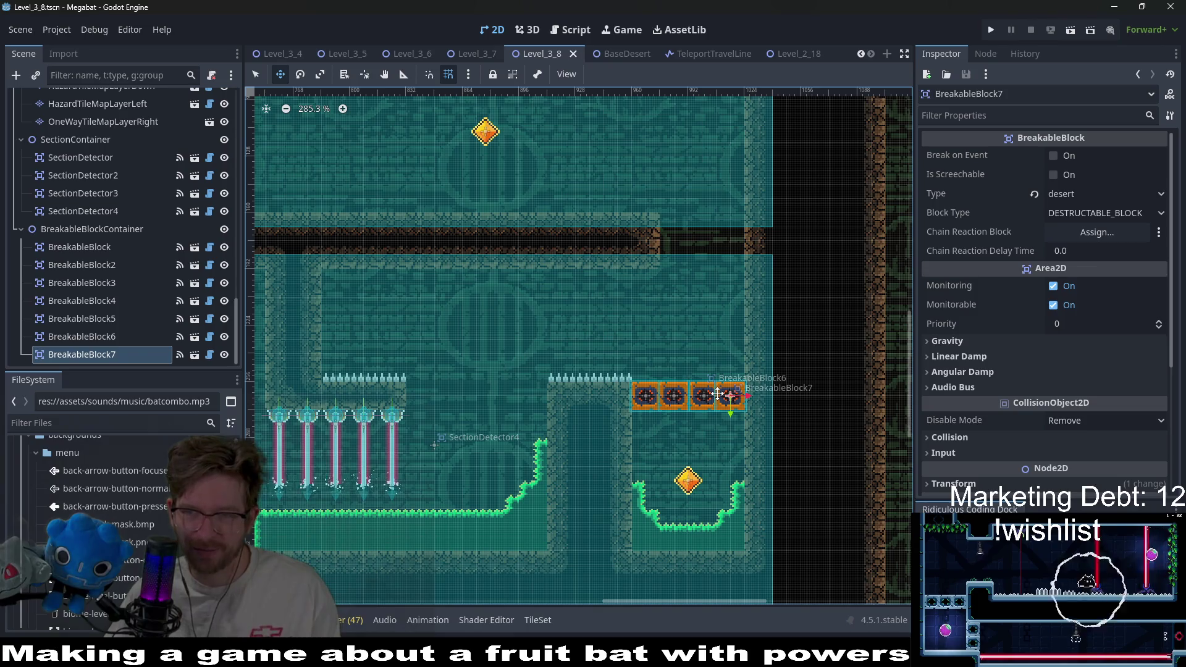
pyautogui.scroll(-5, 717, 394)
pyautogui.scroll(2, 545, 317)
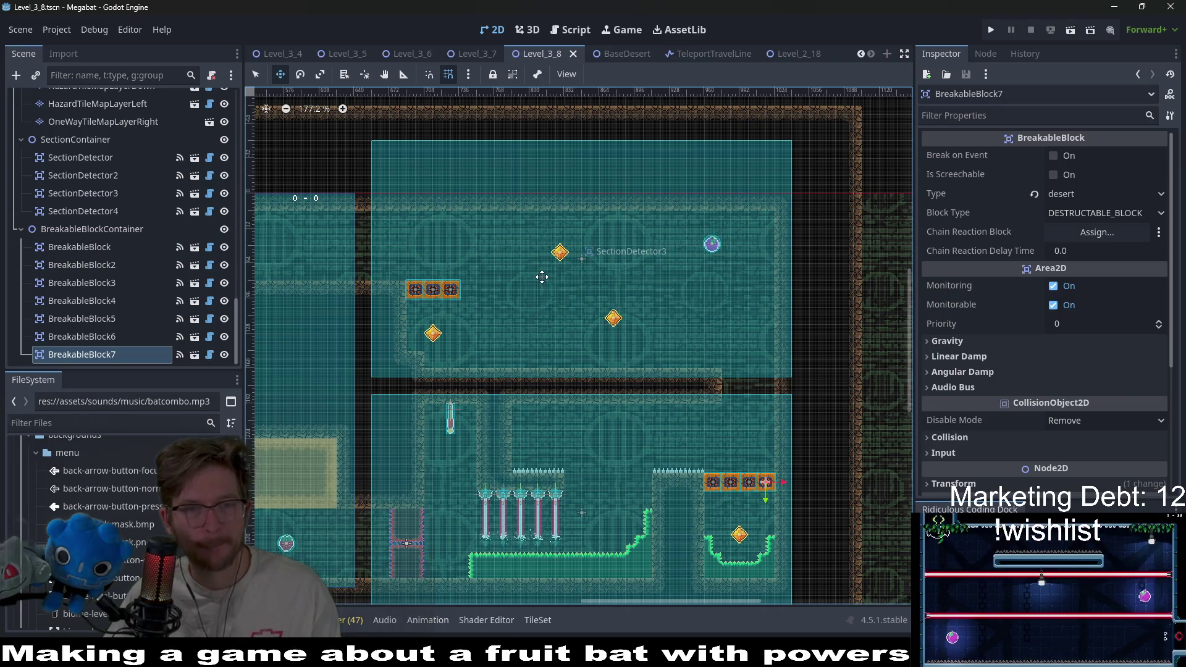
pyautogui.scroll(10, 130, 198)
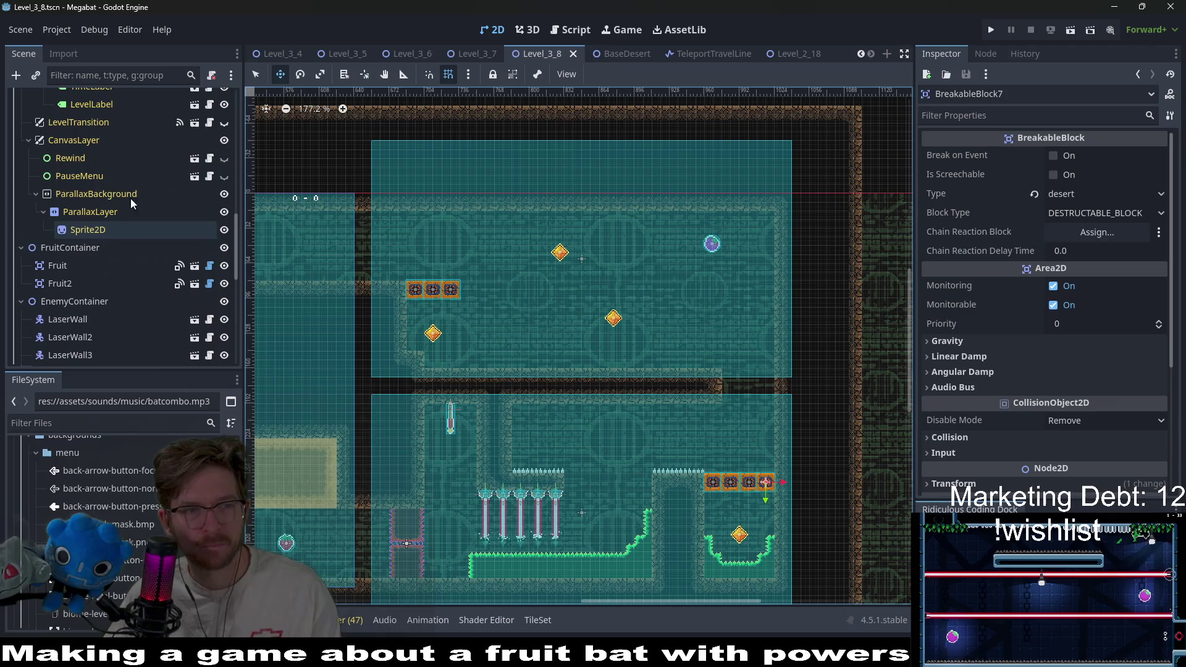
pyautogui.scroll(5, 86, 151)
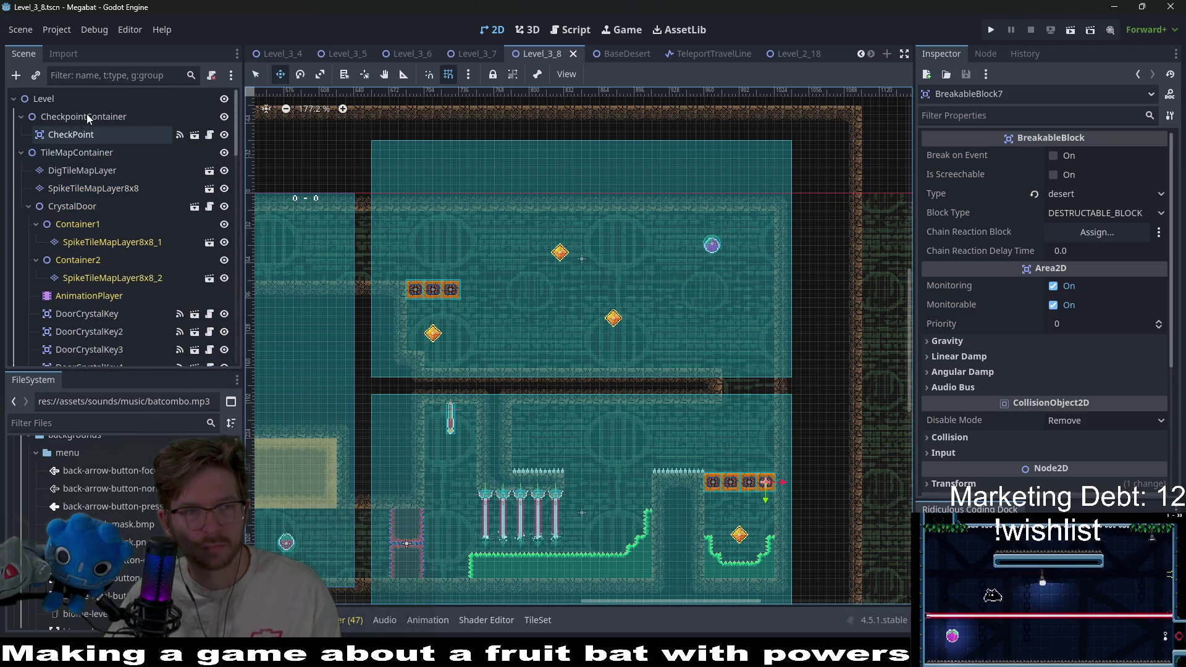
# Select WorldTileMapLayer and choose the DESERT terrain in the TileMap Terrains tab
pyautogui.click(72, 136)
pyautogui.click(98, 171)
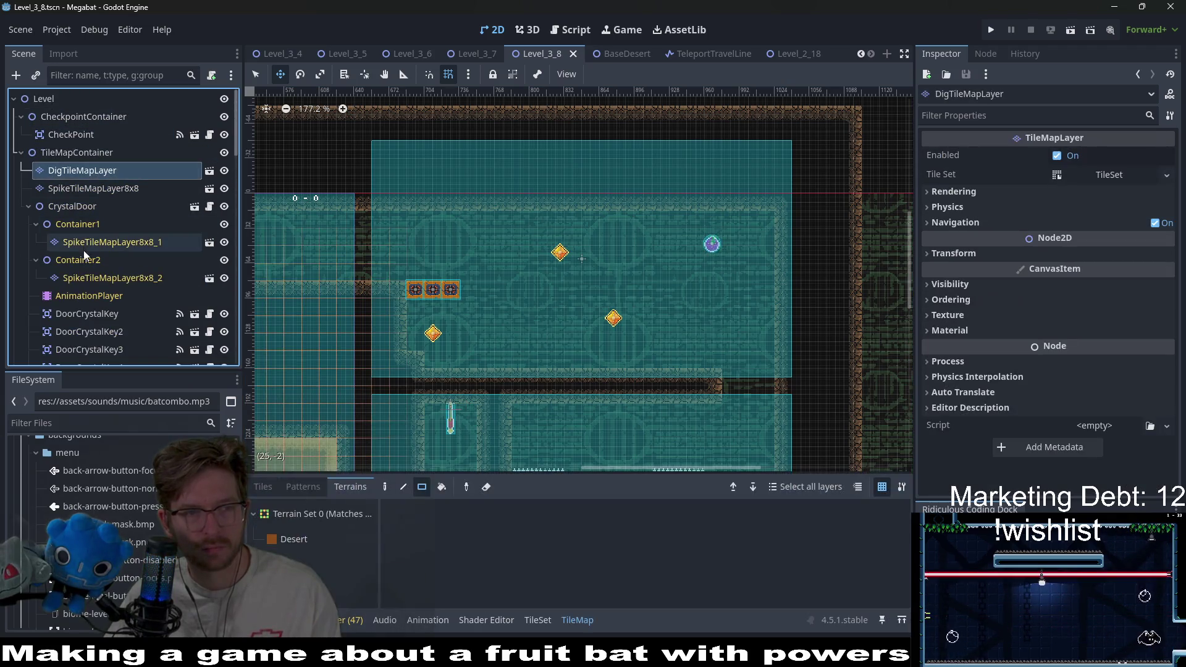
pyautogui.scroll(-5, 103, 296)
pyautogui.scroll(-1, 102, 272)
pyautogui.click(115, 217)
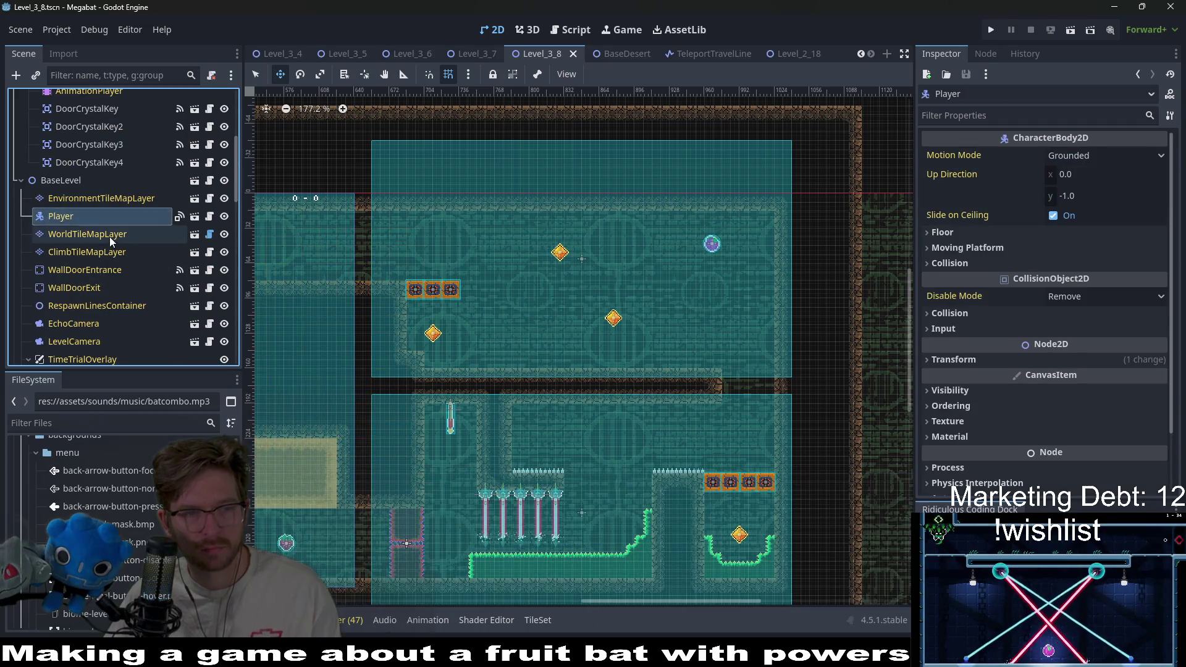
pyautogui.click(109, 235)
pyautogui.click(309, 537)
pyautogui.click(349, 560)
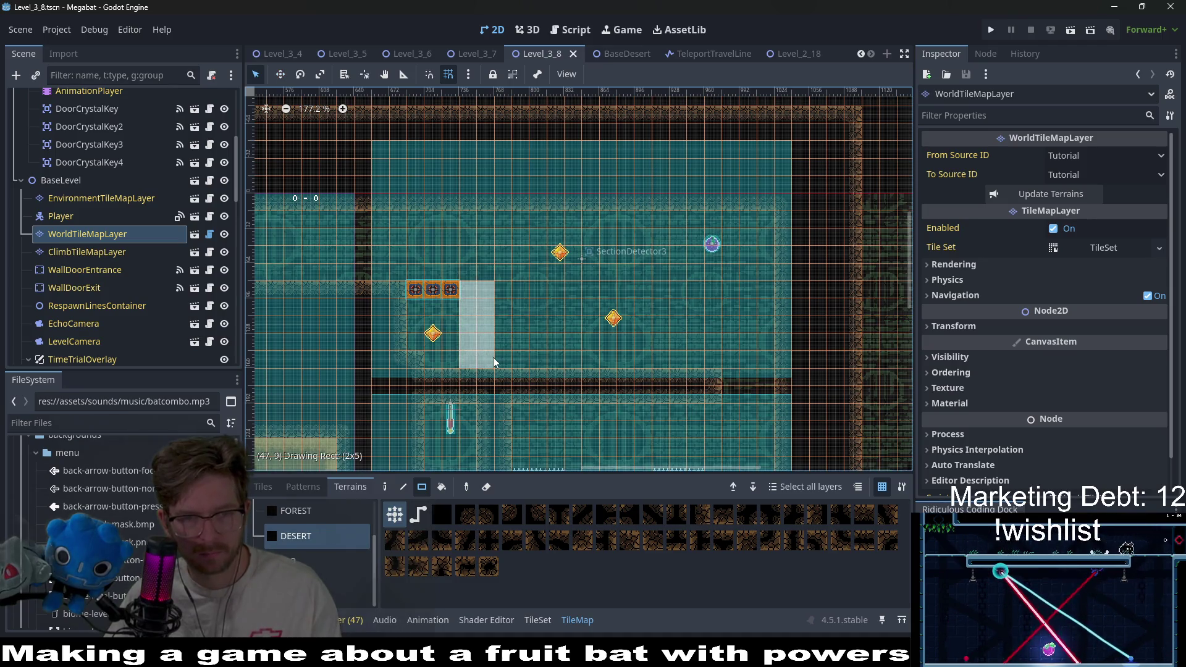
# Paint desert wall in the upper room: a single block, a 1x4 column and a 2x4 block
pyautogui.moveTo(493, 363); pyautogui.dragTo(495, 365)
pyautogui.scroll(3, 522, 364)
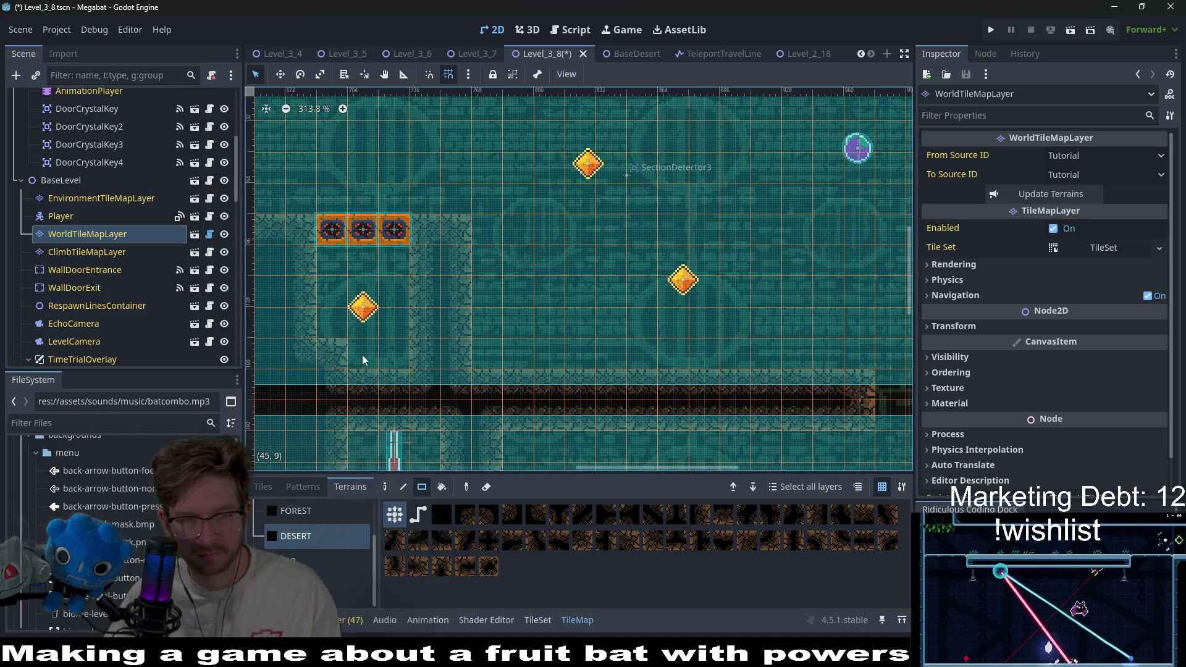
pyautogui.scroll(-5, 599, 309)
pyautogui.hscroll(-2, 599, 309)
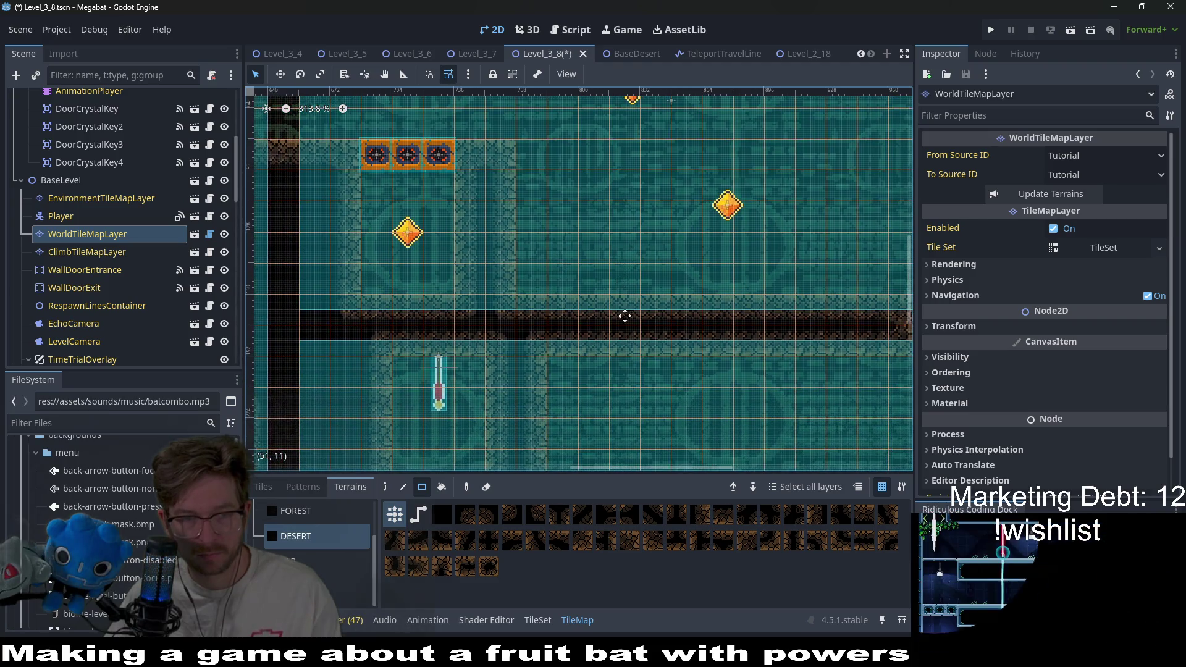
pyautogui.scroll(-4, 621, 278)
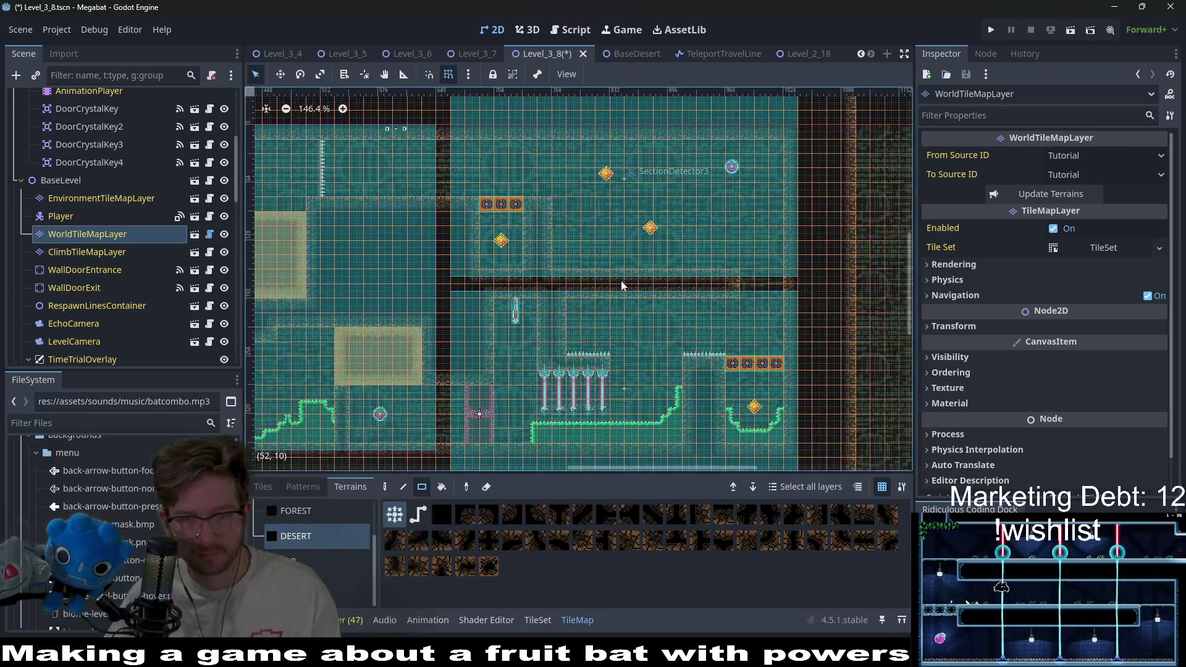
pyautogui.scroll(4, 593, 303)
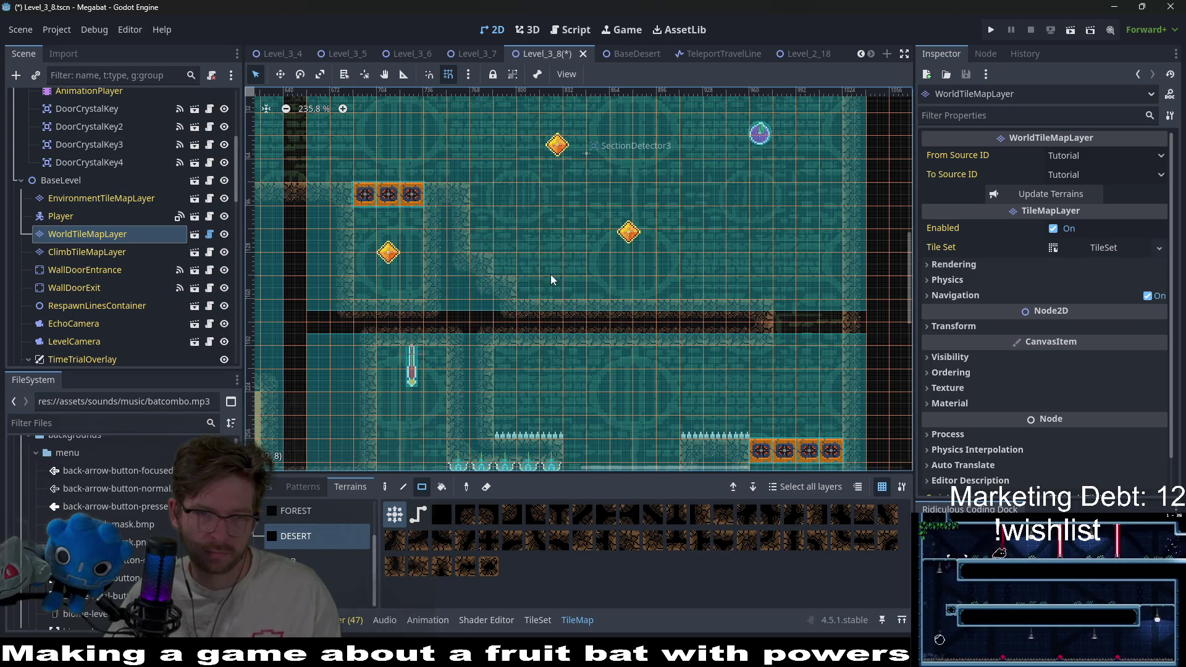
pyautogui.scroll(2, 556, 287)
pyautogui.hscroll(2, 562, 300)
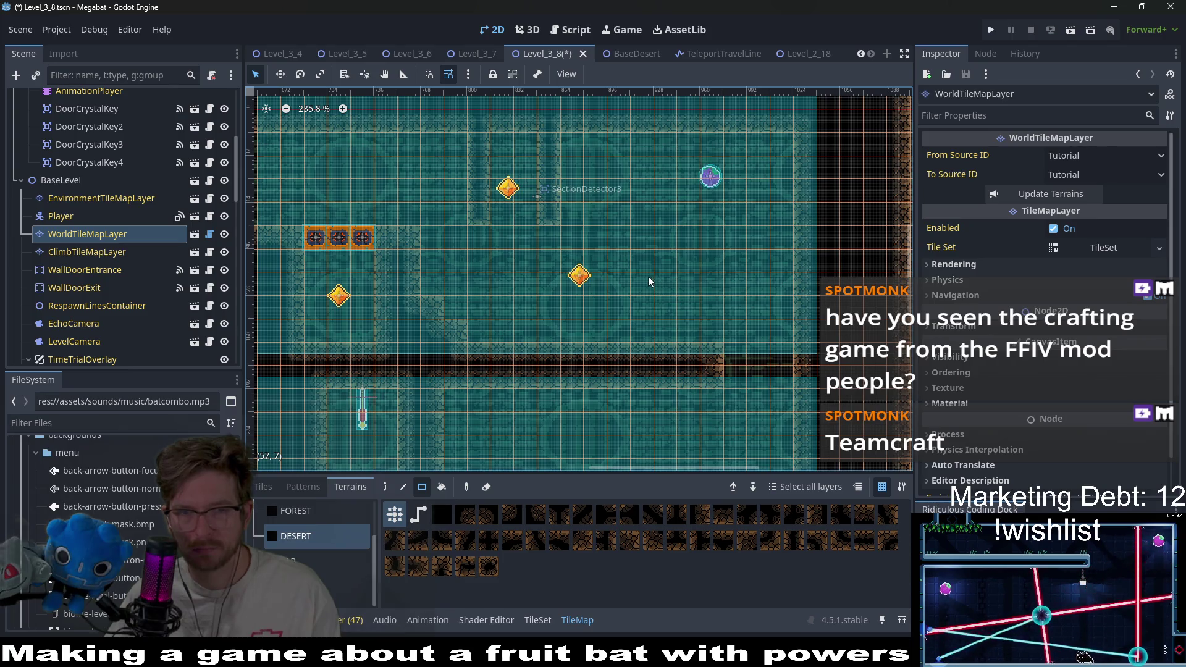
pyautogui.moveTo(567, 227); pyautogui.dragTo(598, 226)
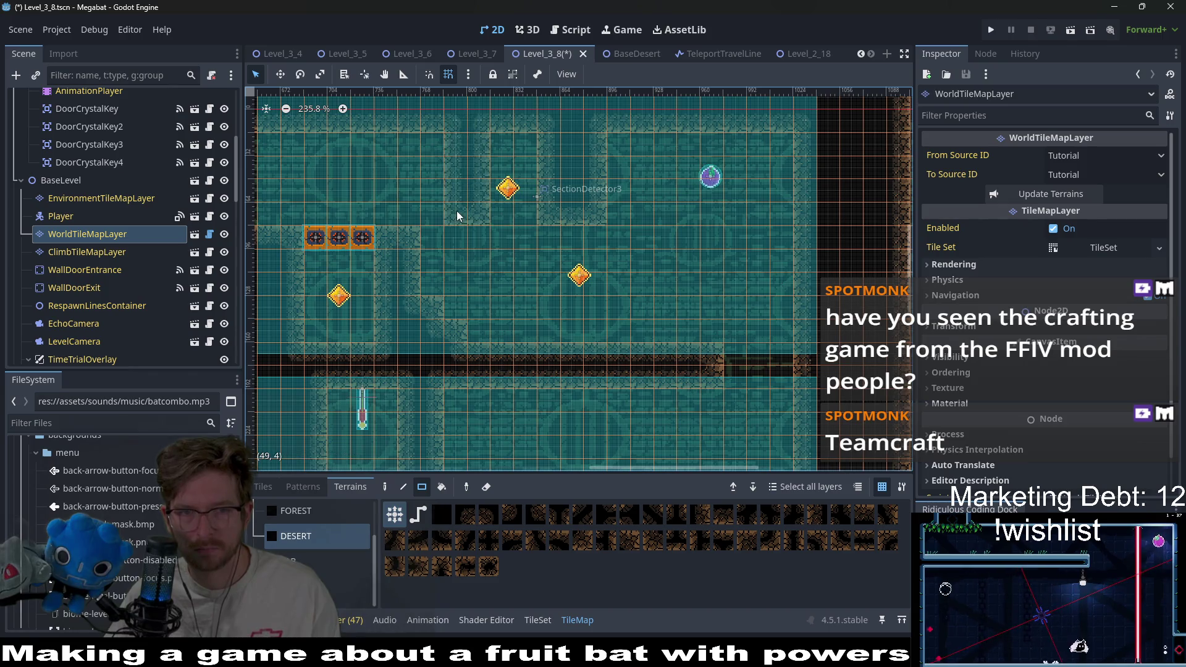
pyautogui.scroll(-2, 464, 205)
pyautogui.moveTo(449, 227); pyautogui.dragTo(566, 234)
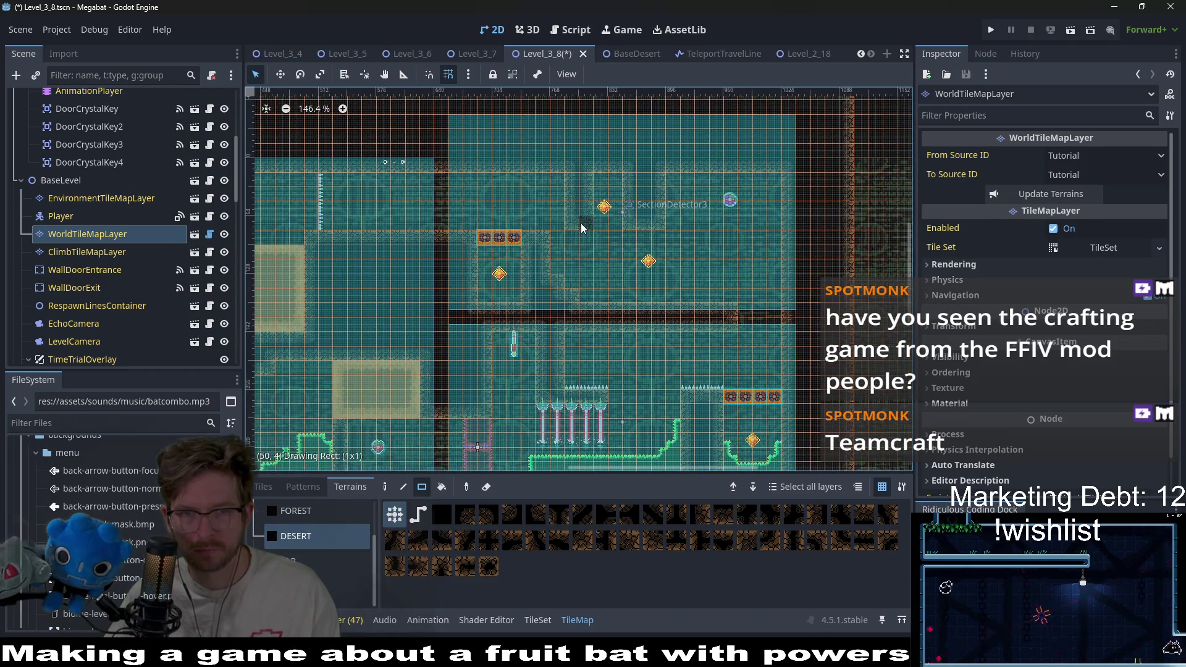
pyautogui.moveTo(572, 186); pyautogui.dragTo(572, 186)
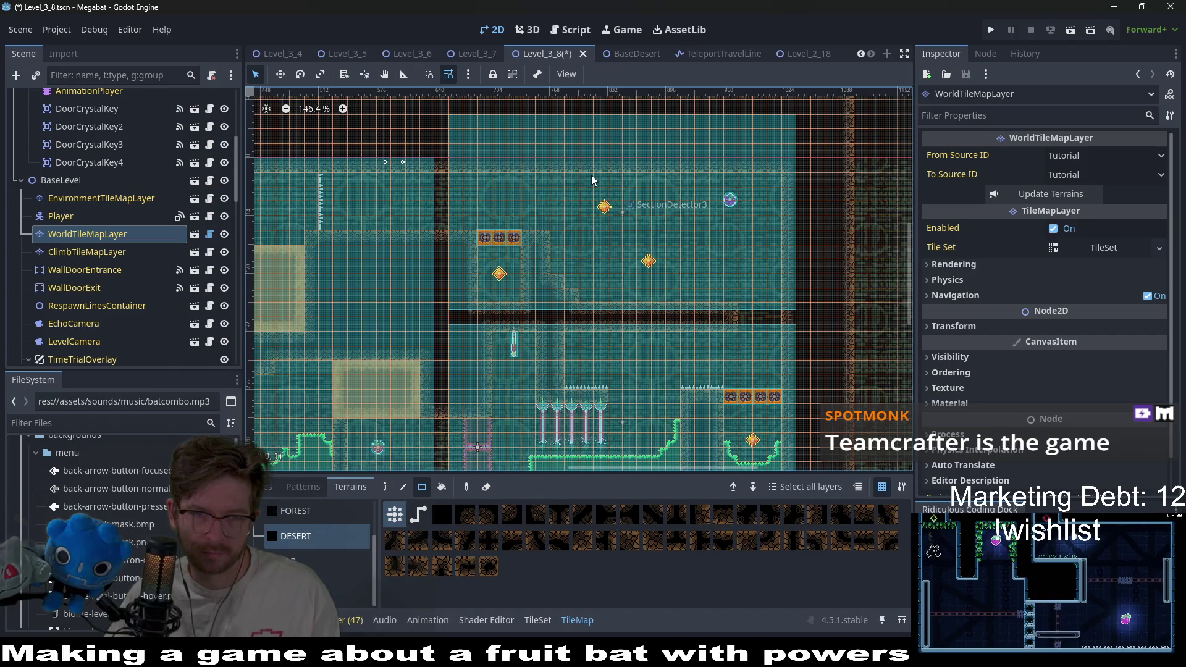
# Add another 1x4 desert wall column and a short vertical wall strip in the key room
pyautogui.moveTo(588, 231); pyautogui.dragTo(588, 232)
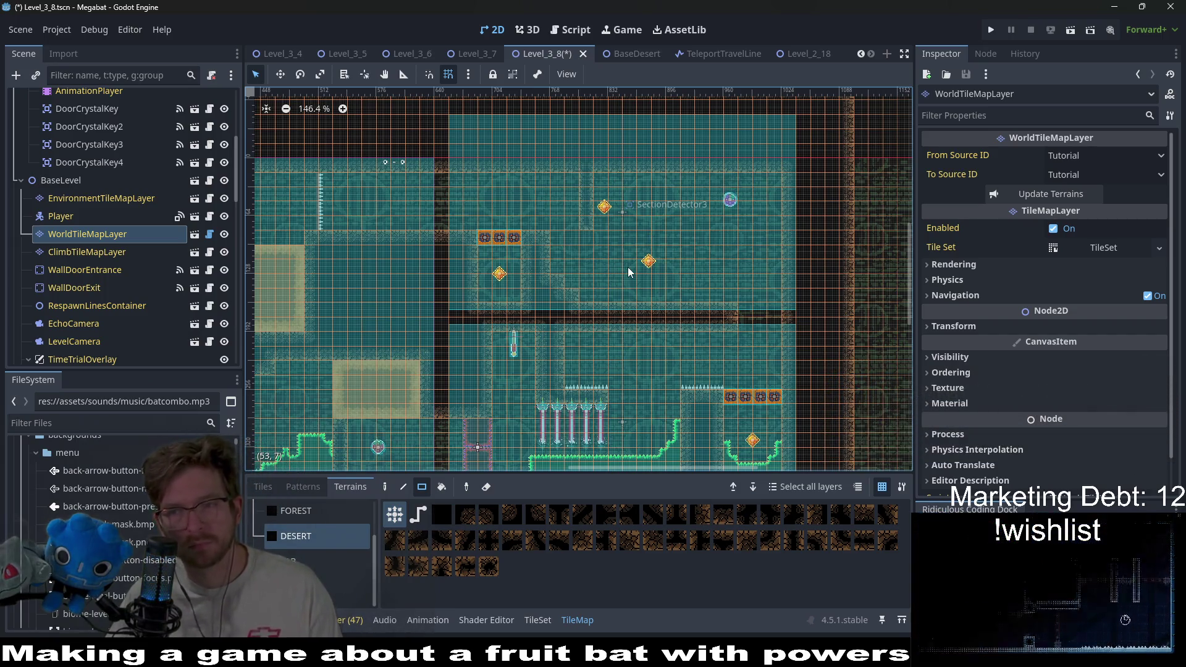
pyautogui.scroll(5, 678, 276)
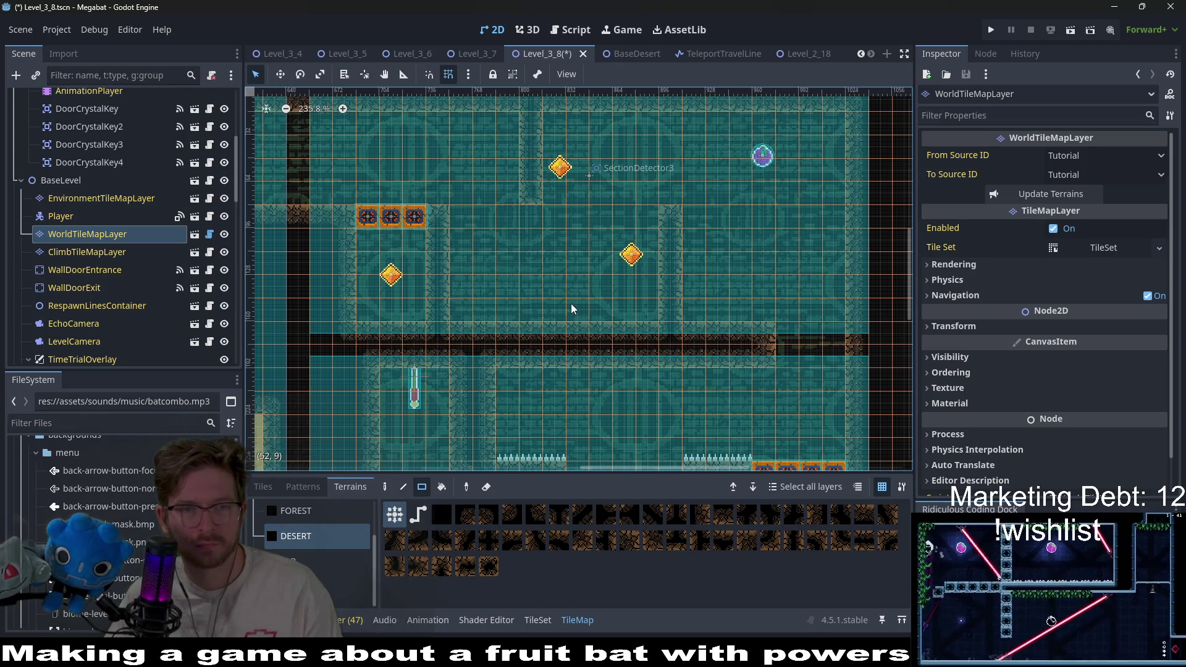
pyautogui.hscroll(2, 516, 297)
pyautogui.scroll(2, 516, 296)
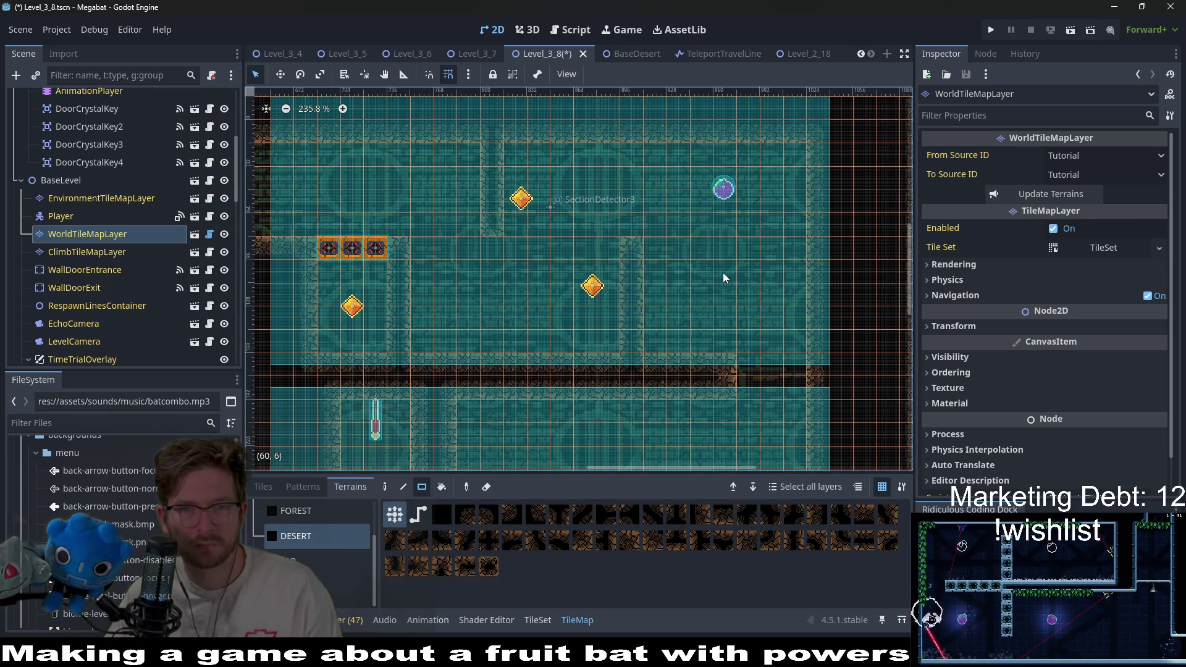
pyautogui.hscroll(-5, 602, 289)
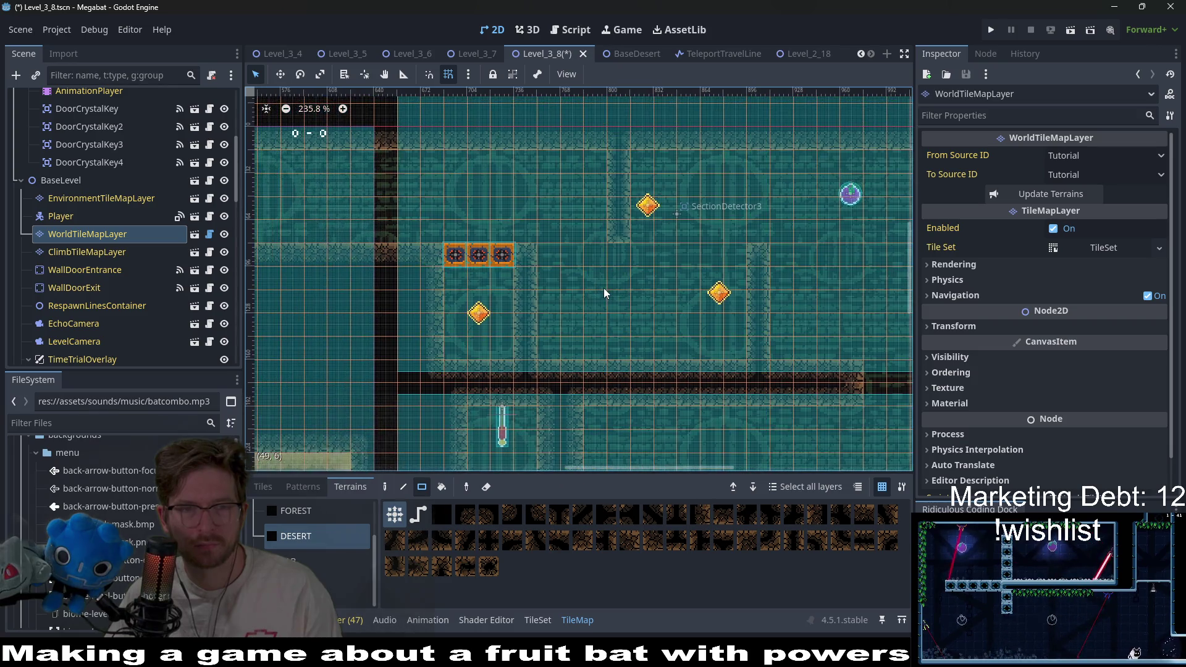
pyautogui.scroll(-5, 124, 247)
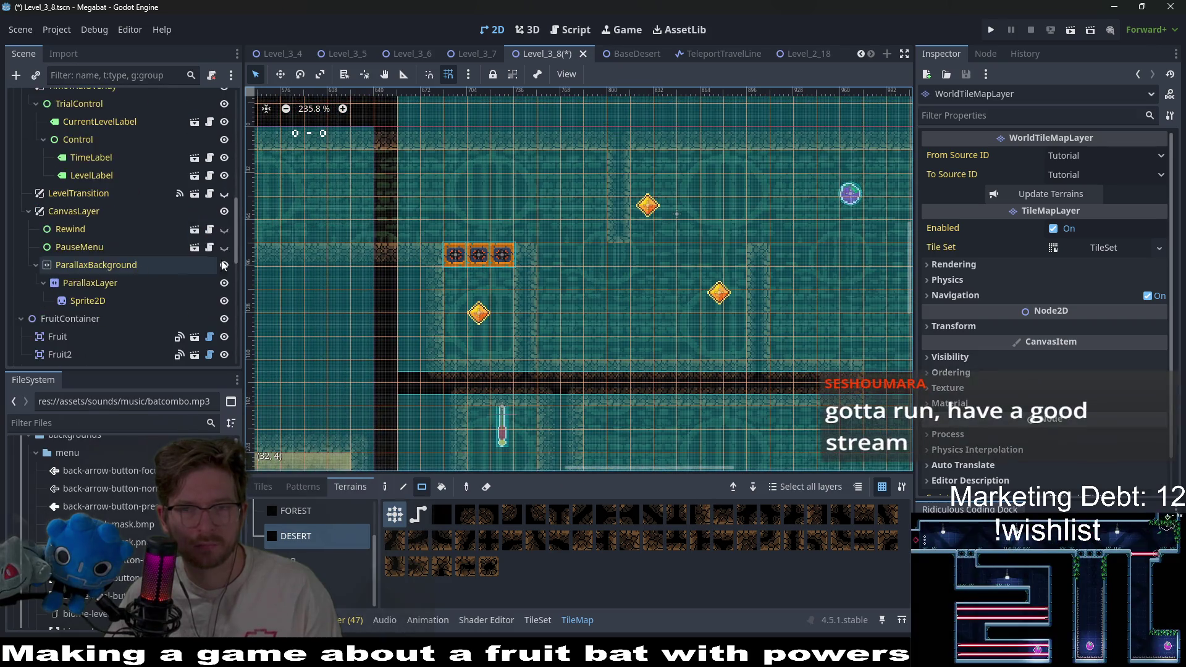
pyautogui.hscroll(5, 744, 291)
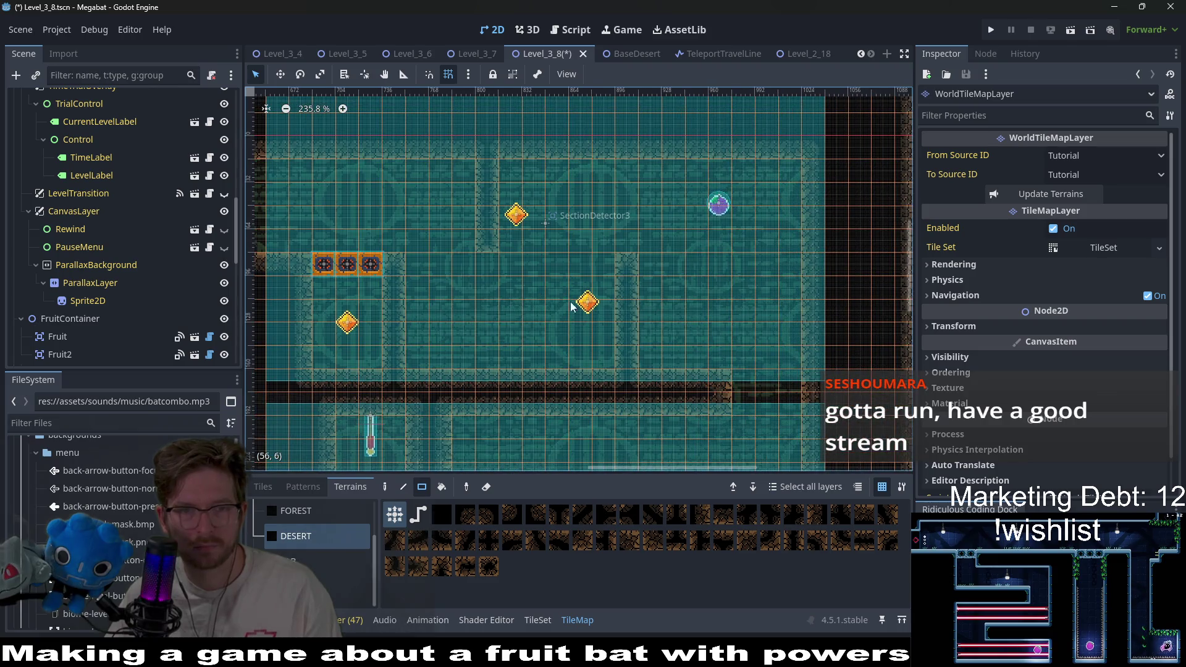
pyautogui.moveTo(558, 243); pyautogui.dragTo(560, 189)
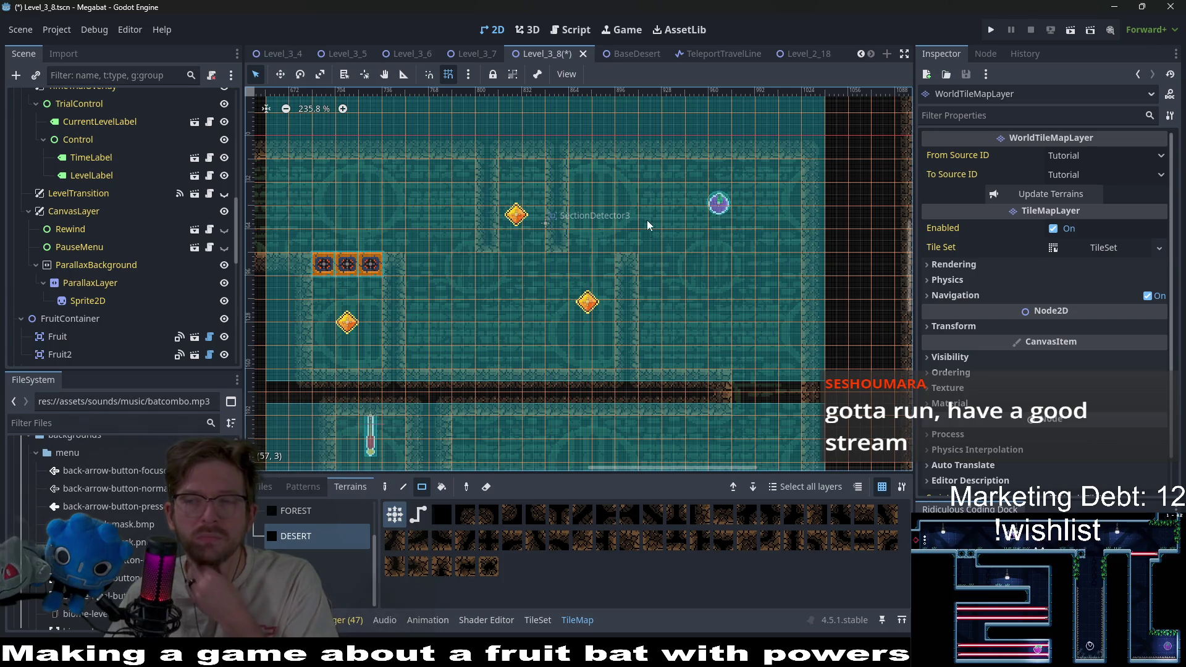
pyautogui.hscroll(3, 618, 260)
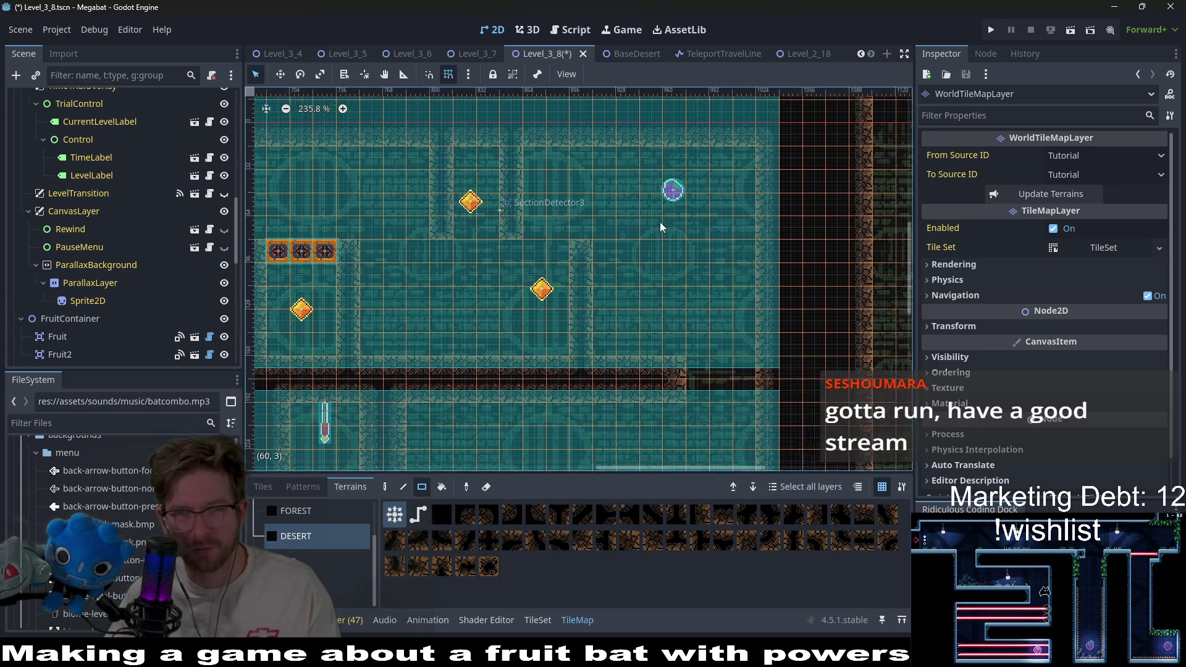
pyautogui.scroll(1, 661, 228)
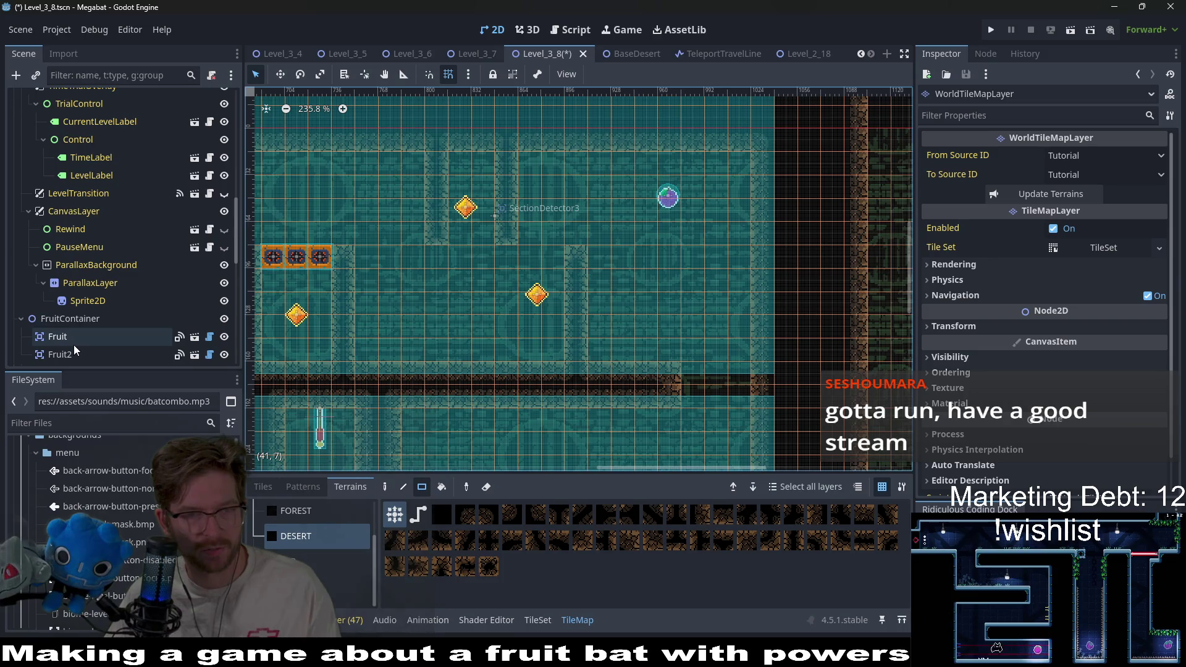
pyautogui.scroll(-4, 73, 345)
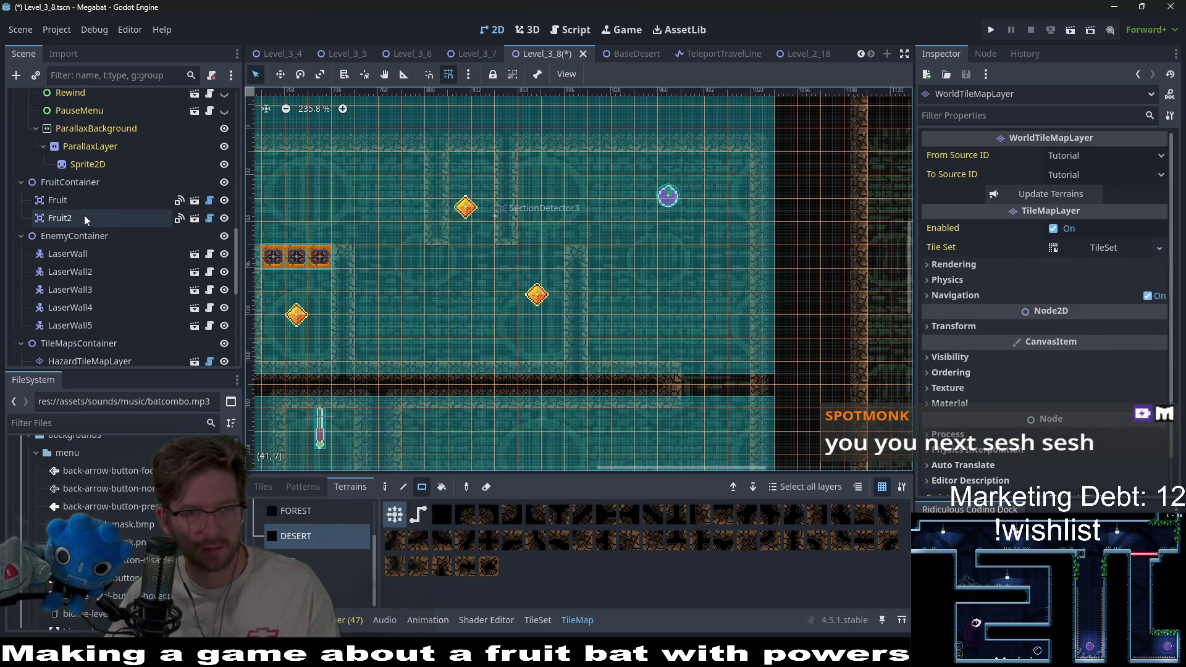
pyautogui.scroll(-10, 93, 278)
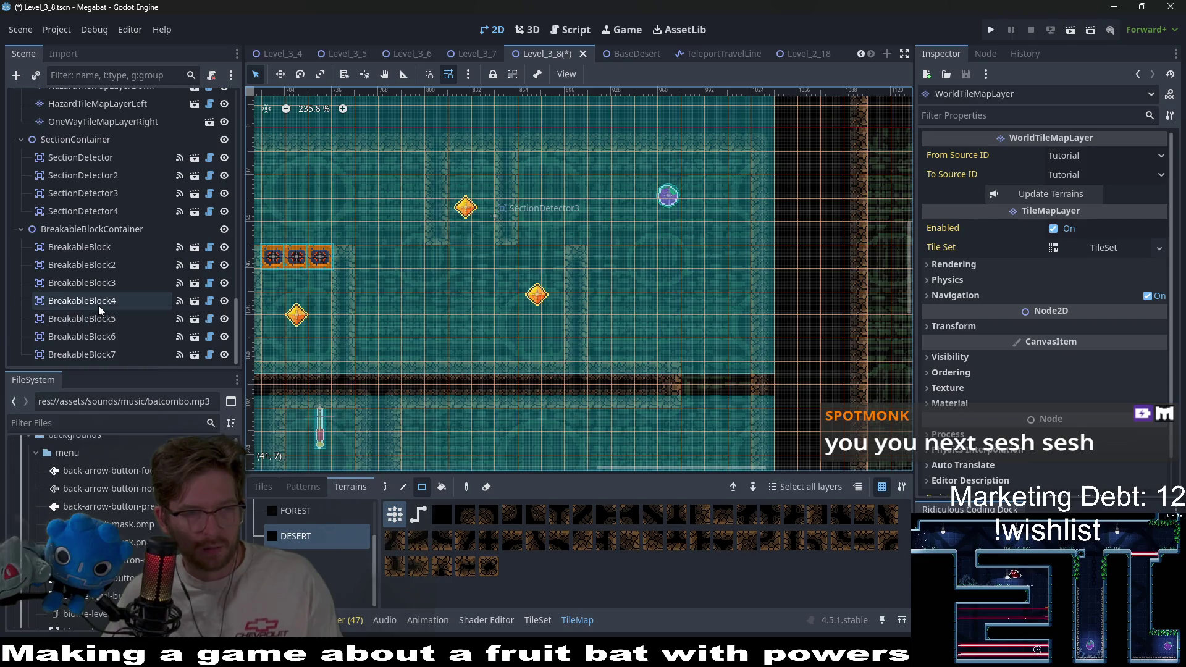
# Locate and select breakable block 6 in the Scene tree
pyautogui.doubleClick(99, 305)
pyautogui.click(91, 338)
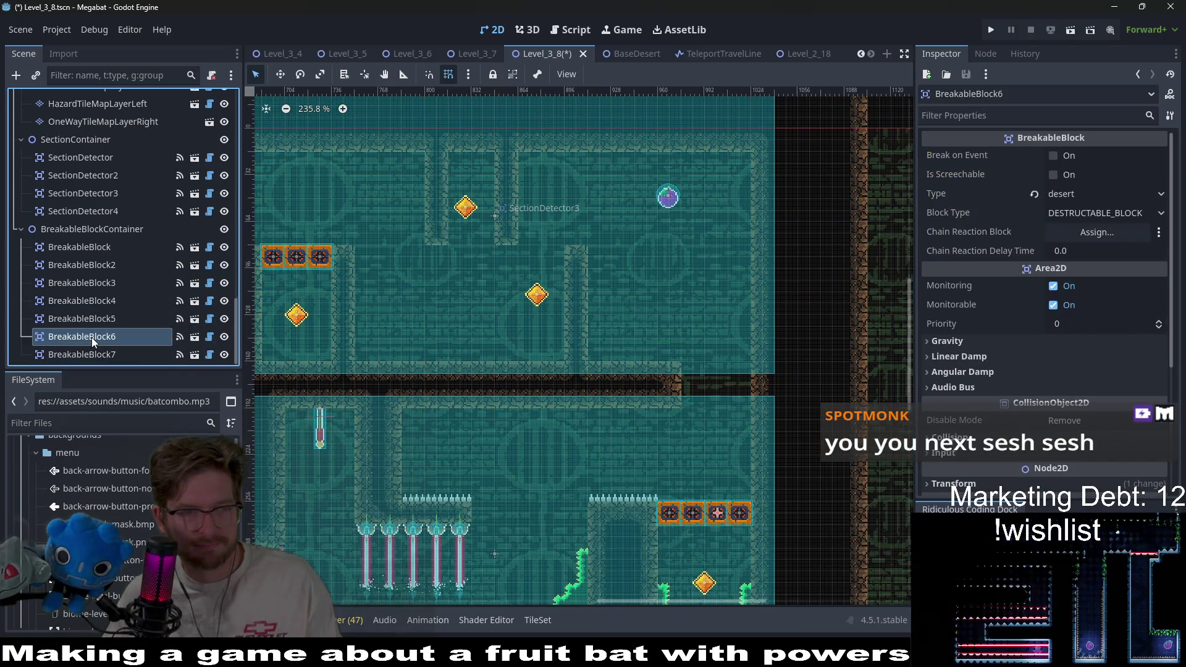
pyautogui.scroll(15, 92, 337)
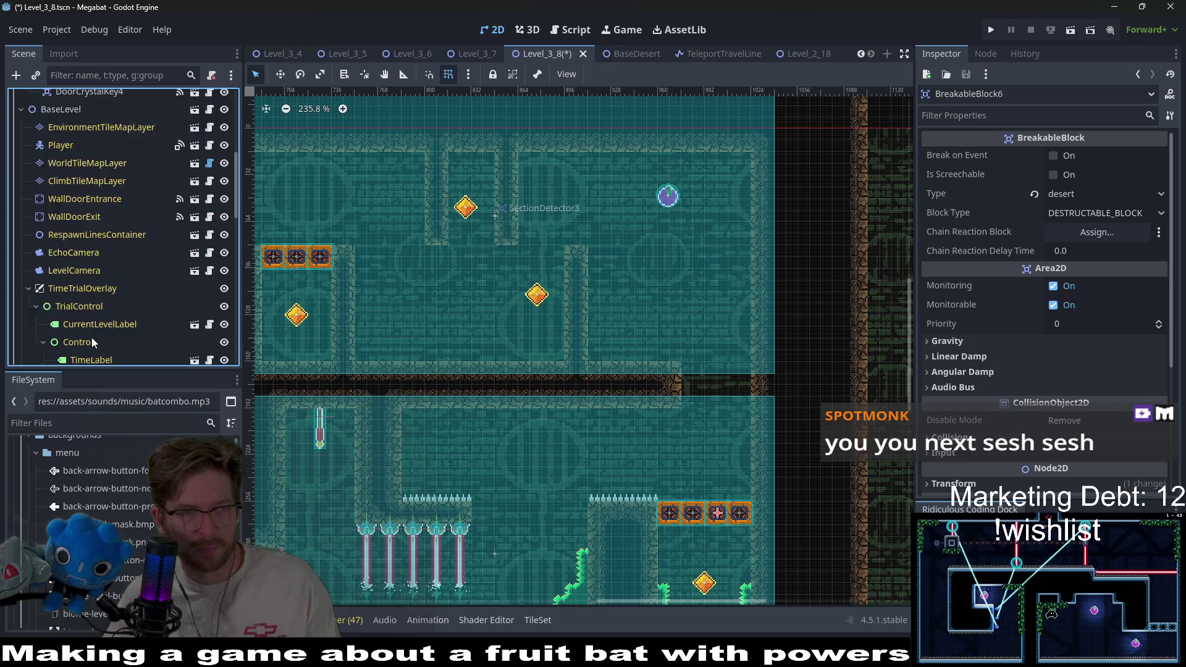
pyautogui.scroll(5, 92, 338)
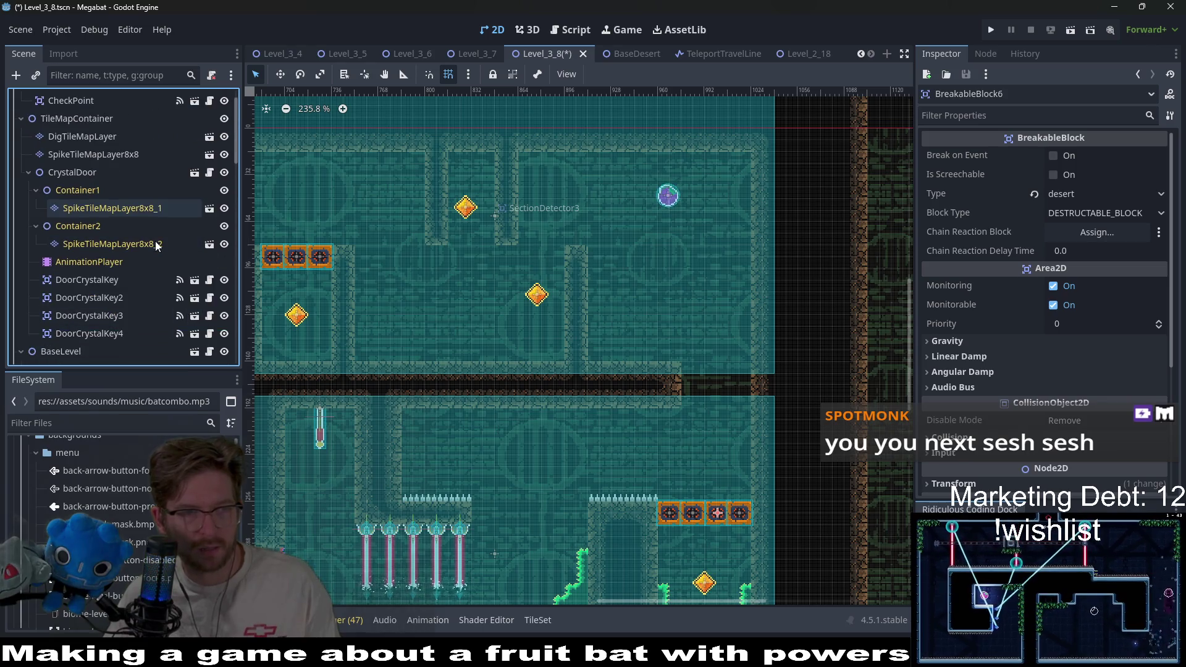
# Move DoorCrystalKey2 slightly up and to the right in the upper room
pyautogui.click(121, 279)
pyautogui.click(123, 298)
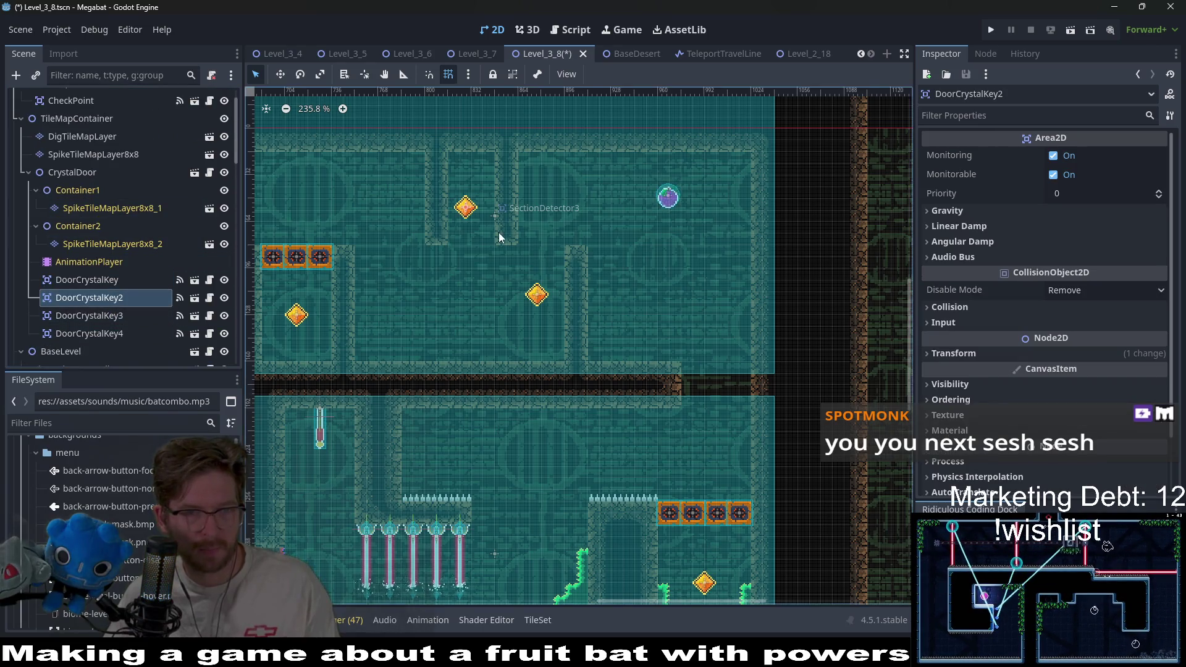
pyautogui.scroll(6, 489, 231)
pyautogui.press('w')
pyautogui.moveTo(516, 269); pyautogui.dragTo(526, 254)
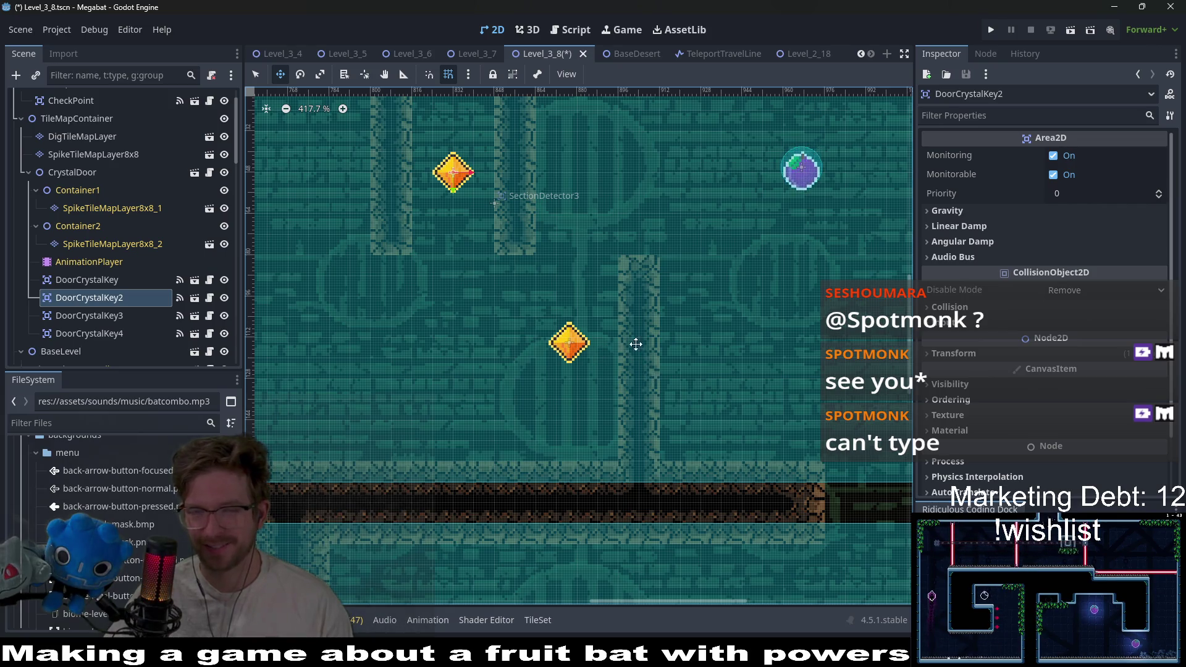
# Reselect WorldTileMapLayer to bring back the TileMap Terrains panel
pyautogui.scroll(-3, 585, 312)
pyautogui.scroll(2, 167, 267)
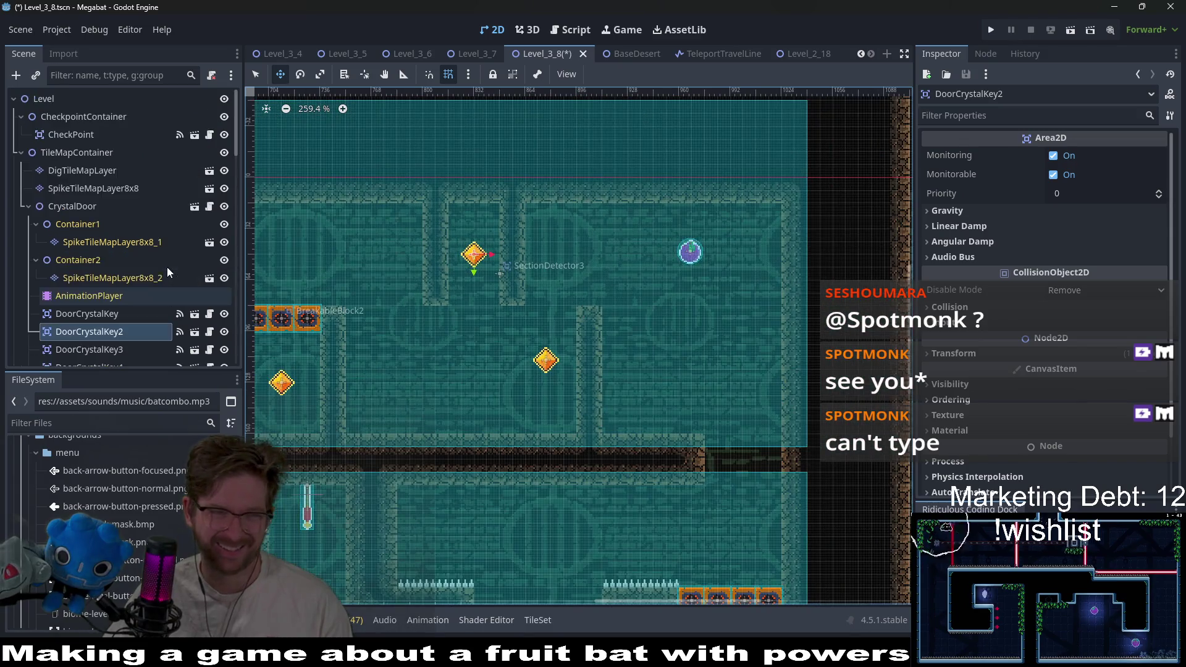
pyautogui.scroll(-3, 119, 228)
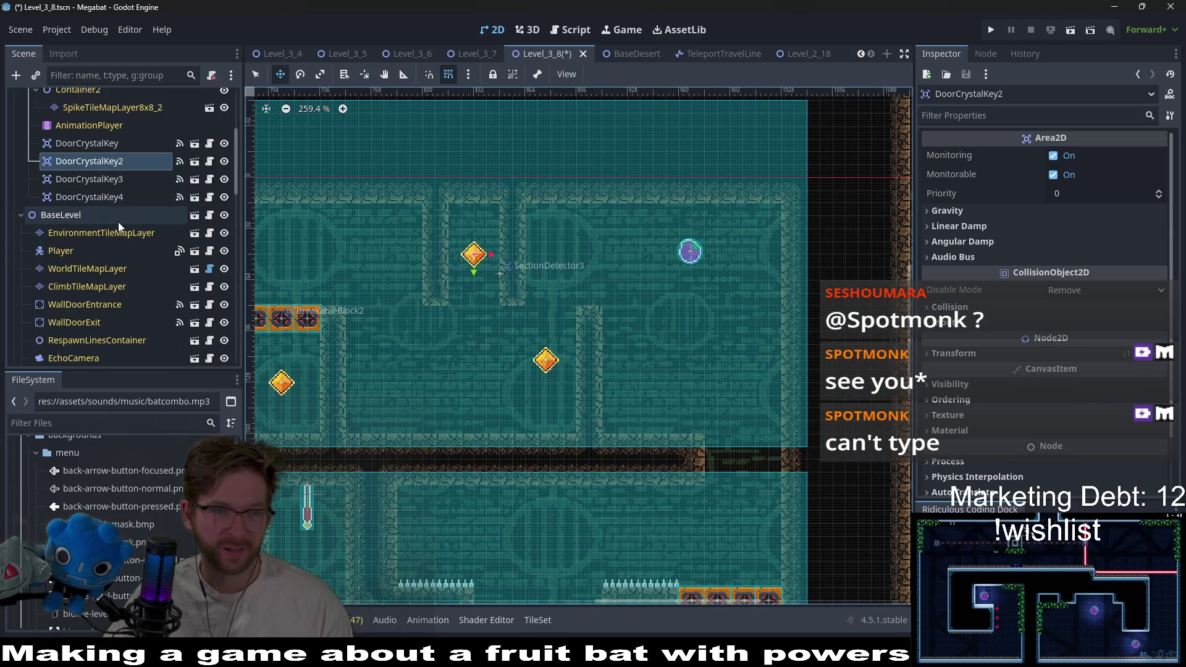
pyautogui.click(87, 268)
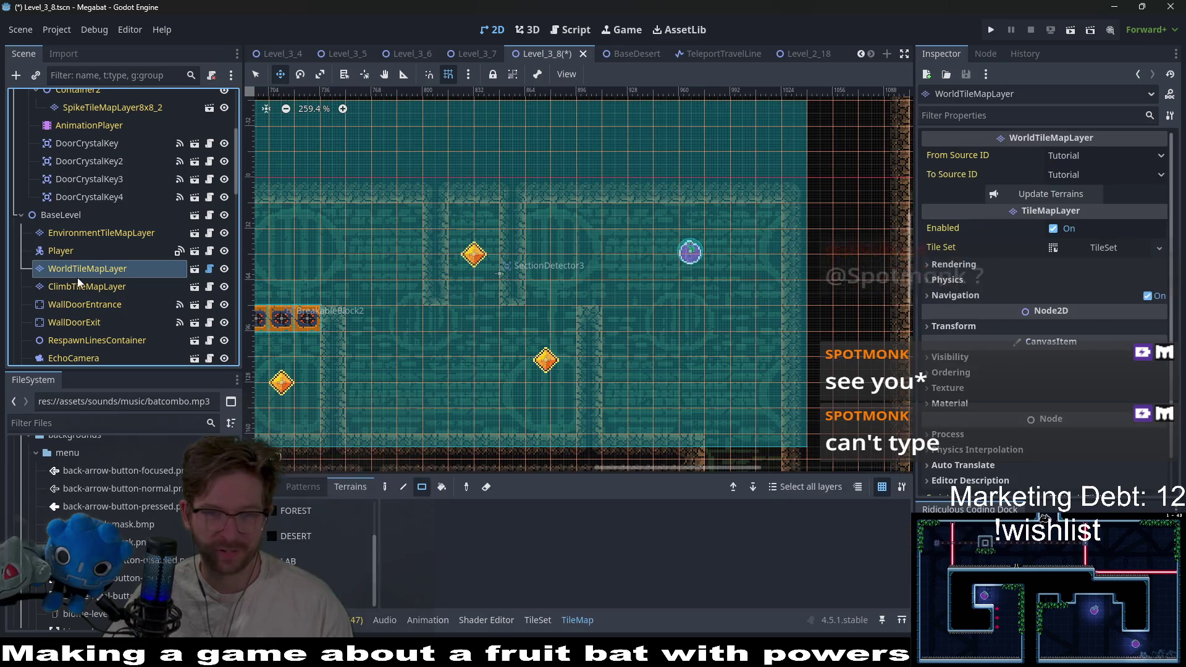
# Paint a narrow DESERT wall column in the upper room
pyautogui.click(324, 565)
pyautogui.click(317, 535)
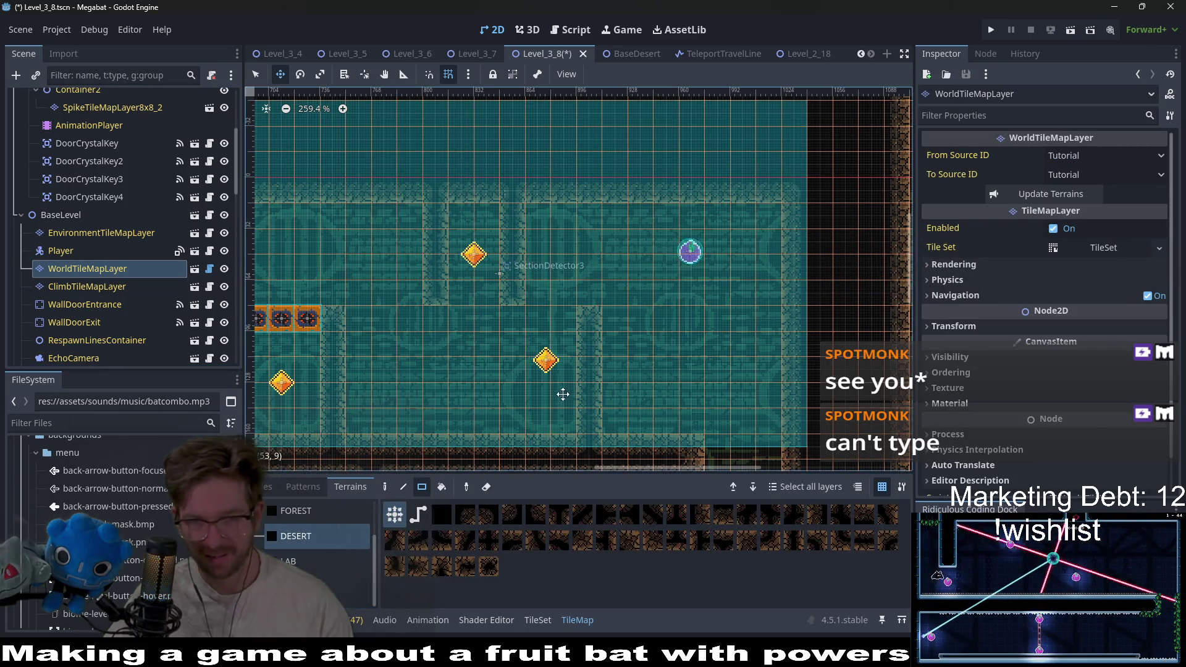
pyautogui.moveTo(595, 313)
pyautogui.mouseDown()
pyautogui.moveTo(617, 414)
pyautogui.moveTo(639, 307)
pyautogui.mouseUp()
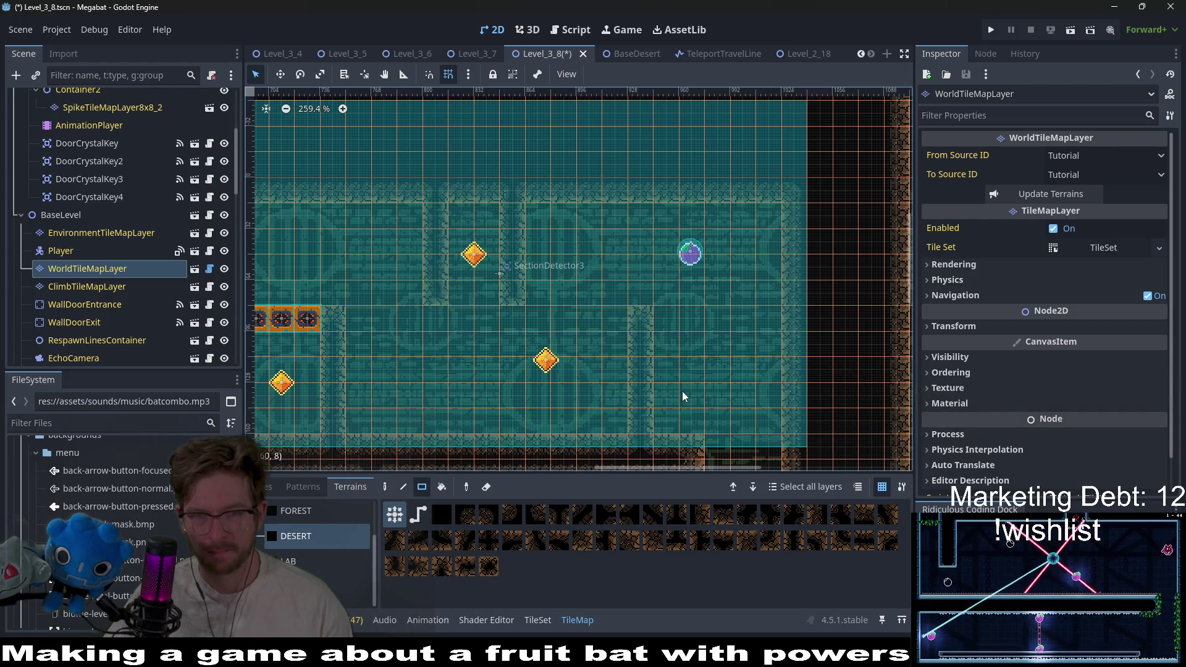
pyautogui.scroll(-2, 683, 391)
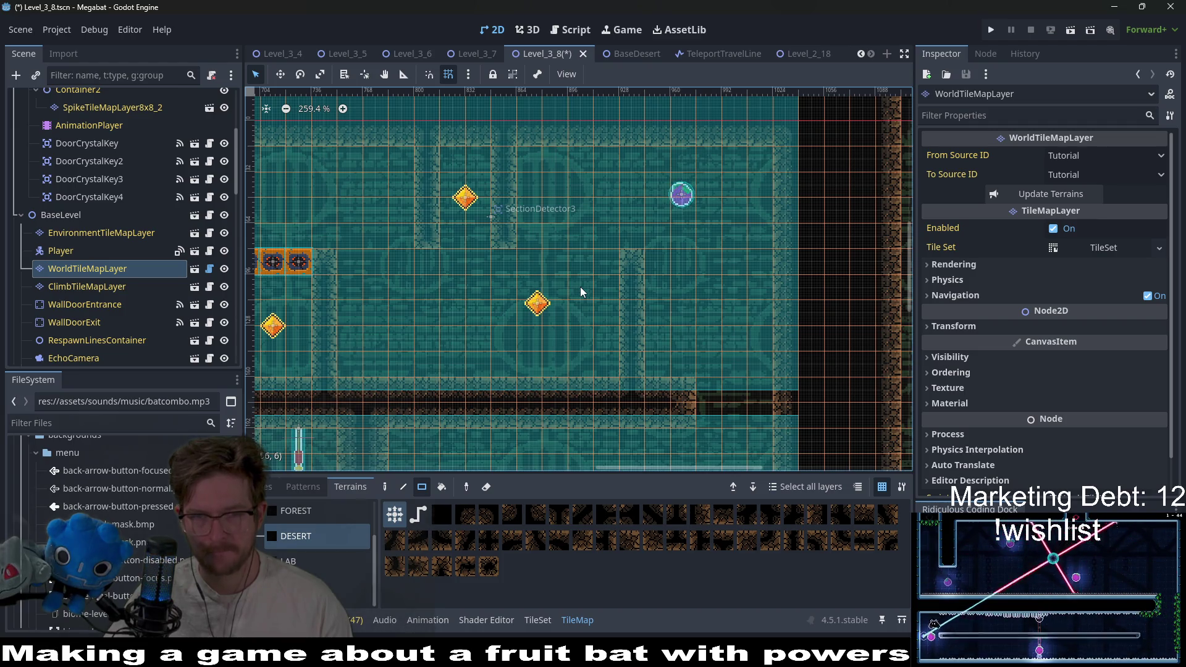
pyautogui.hscroll(-5, 526, 303)
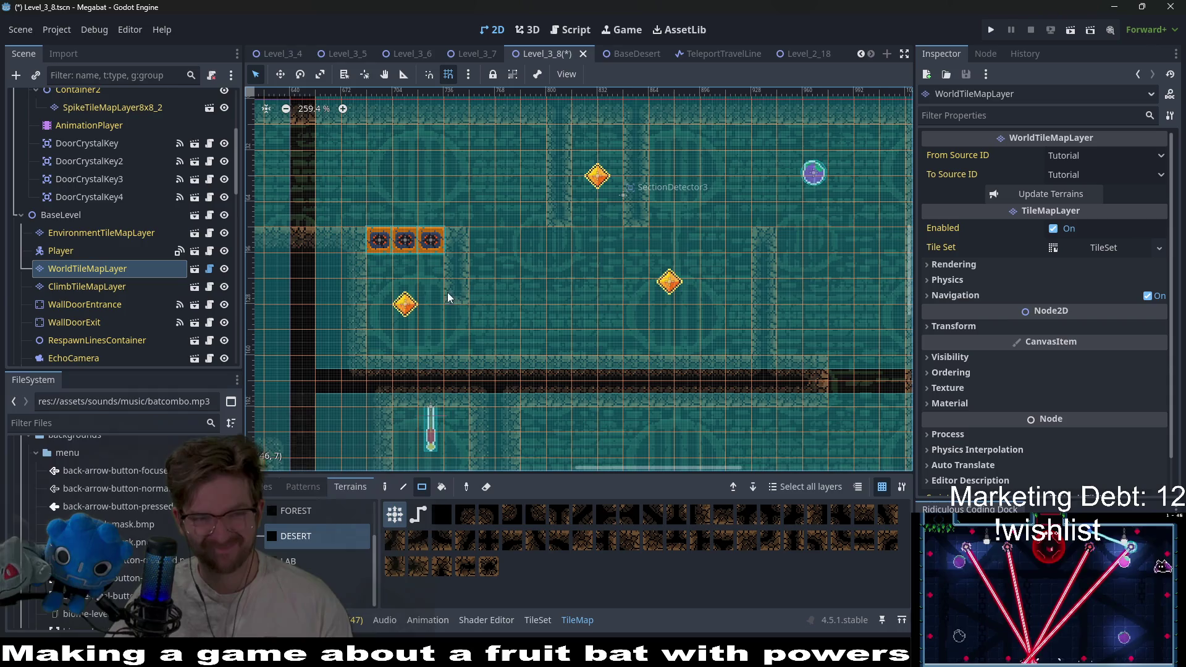
pyautogui.scroll(5, 165, 210)
# On DigTileMapLayer, choose Desert terrain and outline a sand strip along the lower ledge
pyautogui.click(78, 136)
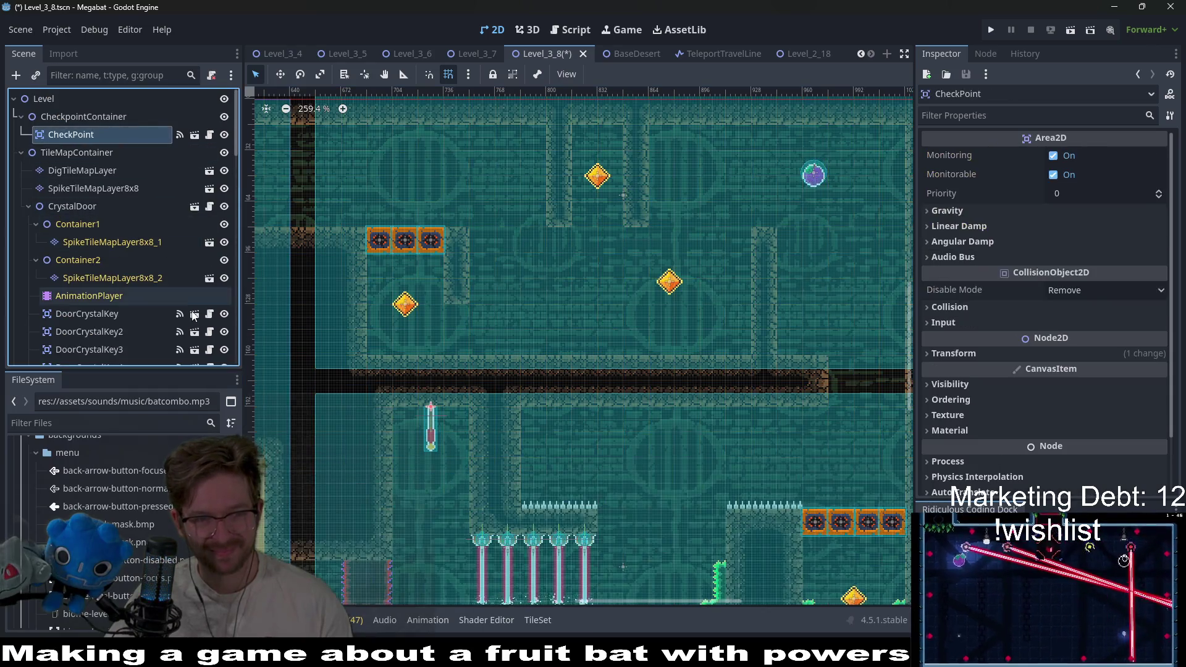
pyautogui.click(92, 172)
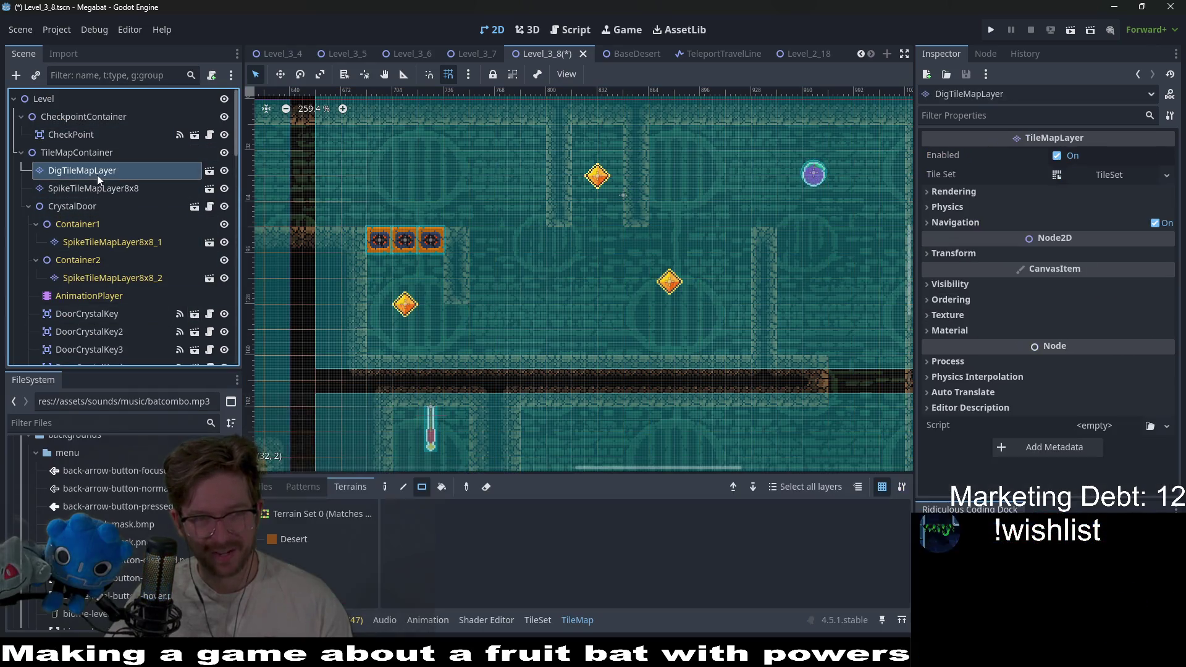
pyautogui.click(322, 547)
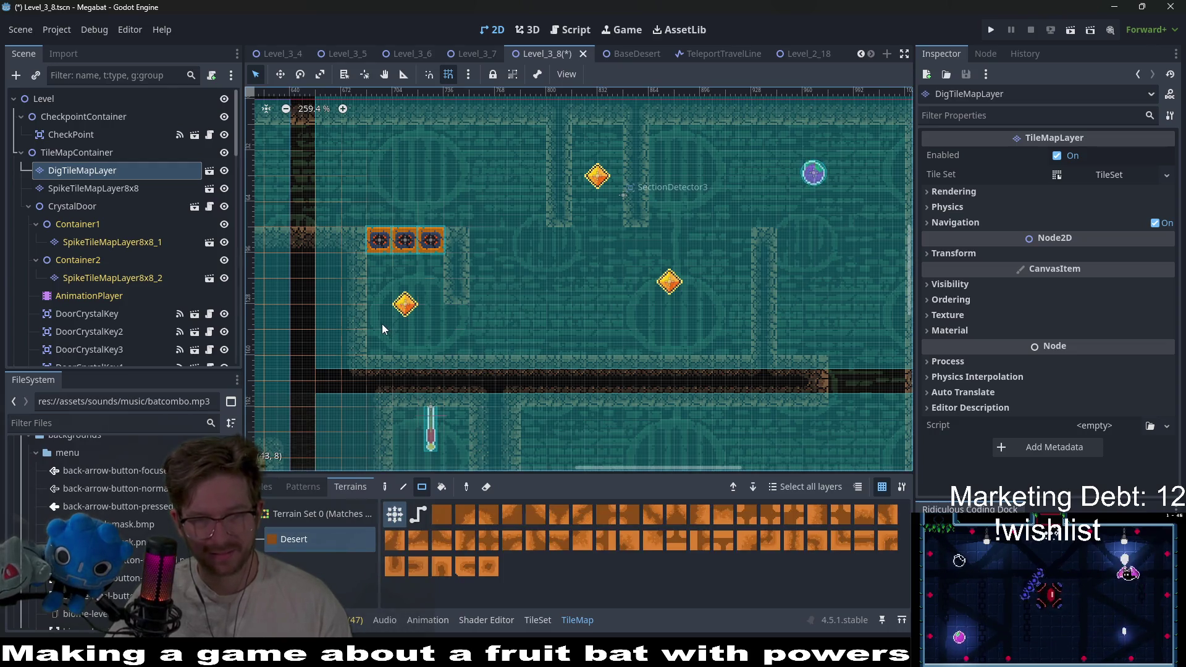
pyautogui.moveTo(382, 323)
pyautogui.mouseDown()
pyautogui.moveTo(540, 335)
pyautogui.moveTo(647, 326)
pyautogui.mouseUp()
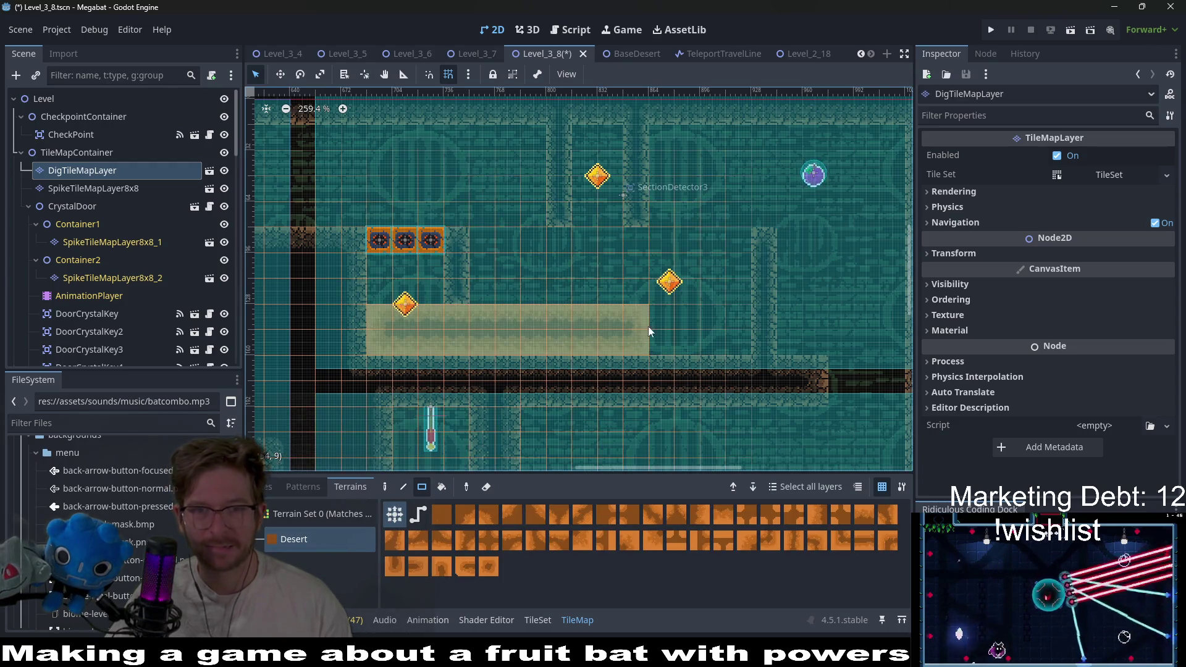
# Paint dig sand around the upper crystal key, extend it downward, and raise the lower strip's right end
pyautogui.moveTo(597, 215); pyautogui.dragTo(592, 134)
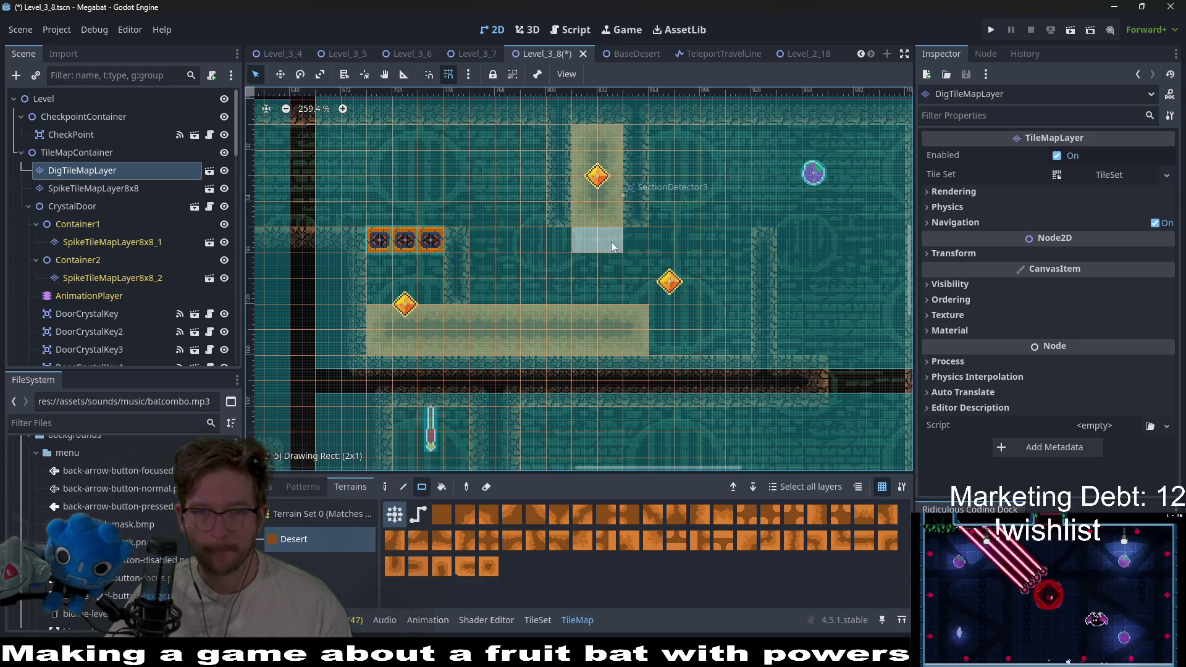
pyautogui.moveTo(611, 244); pyautogui.dragTo(612, 246)
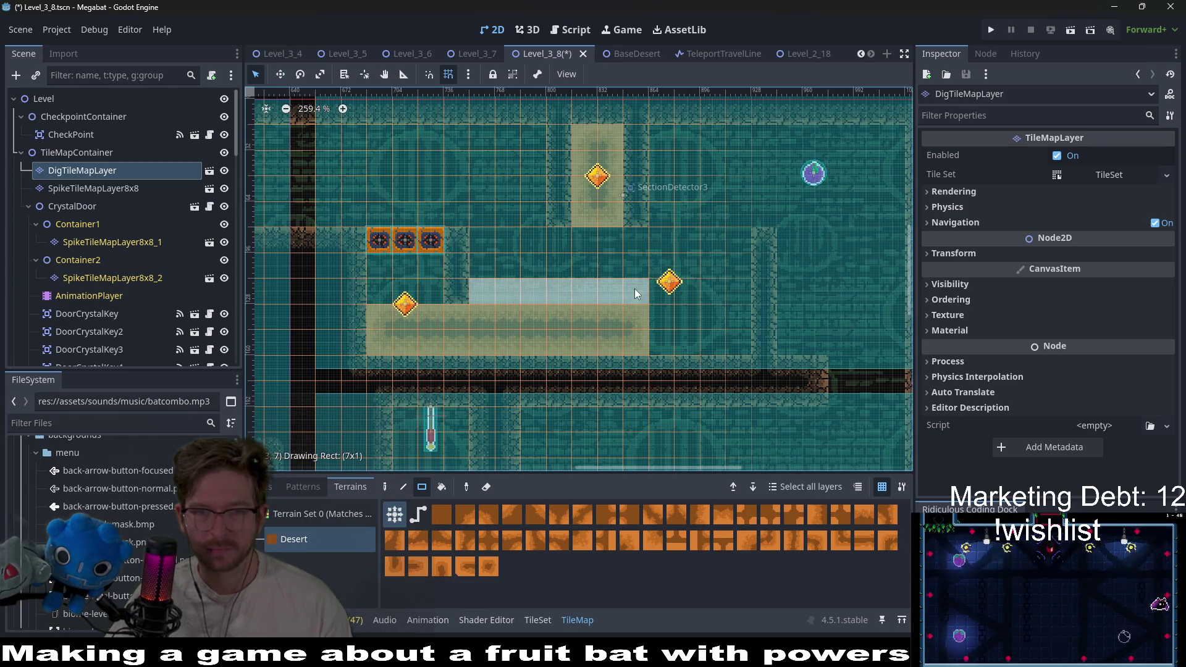
pyautogui.moveTo(635, 288); pyautogui.dragTo(637, 290)
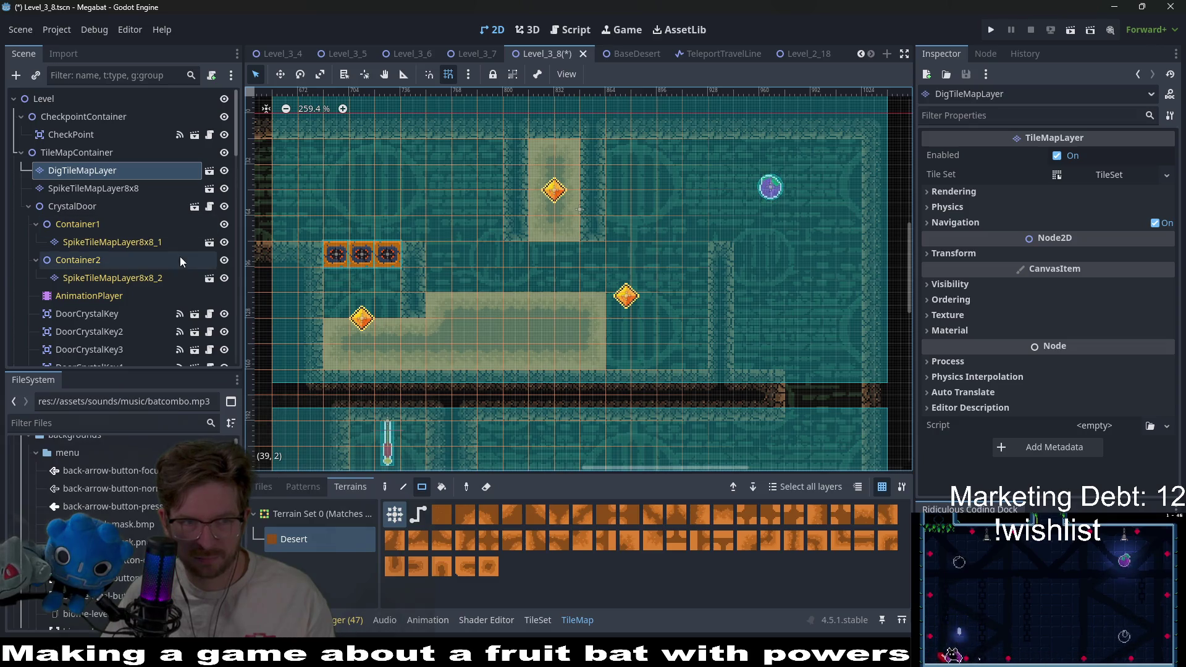
# Move the lower-left door crystal key upward, nudging it with the Up arrow
pyautogui.click(135, 317)
pyautogui.scroll(4, 330, 328)
pyautogui.press('w')
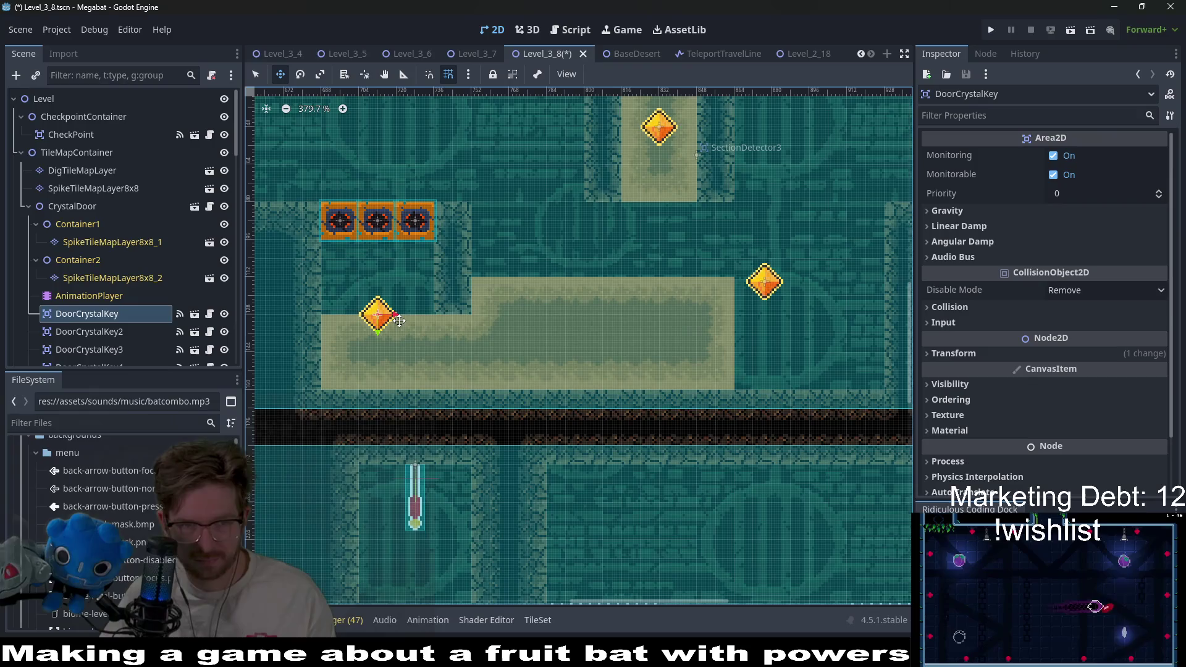
pyautogui.moveTo(399, 345); pyautogui.dragTo(399, 321)
pyautogui.press('Up')
pyautogui.press('Up')
pyautogui.press('Up')
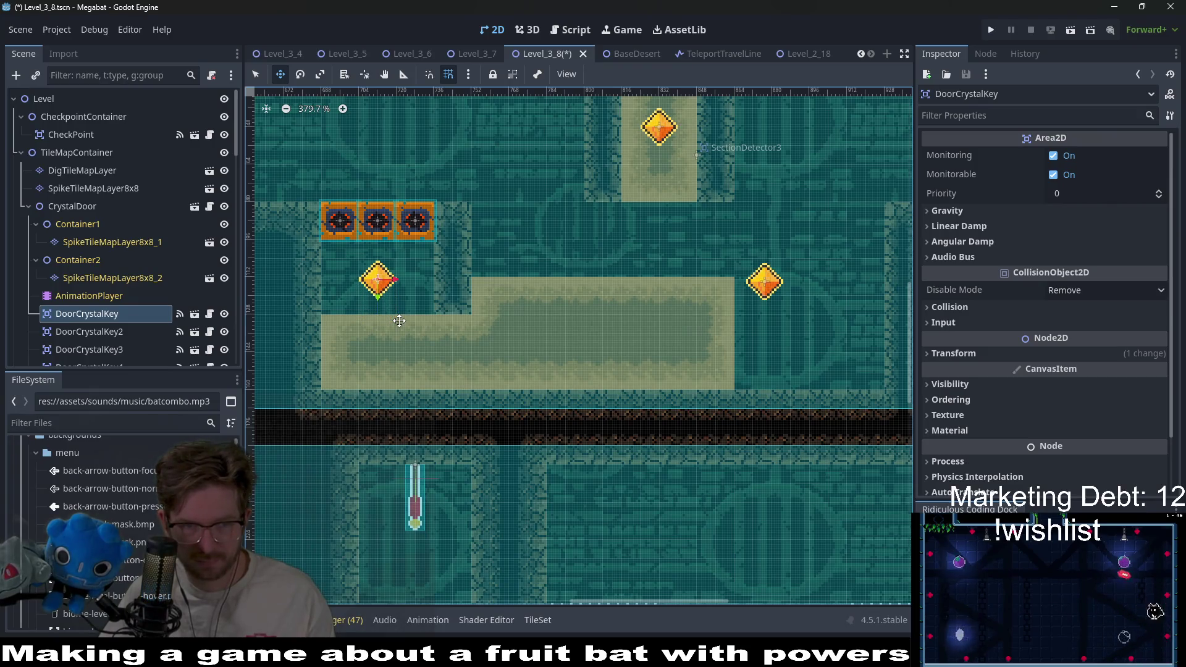
pyautogui.scroll(-8, 399, 321)
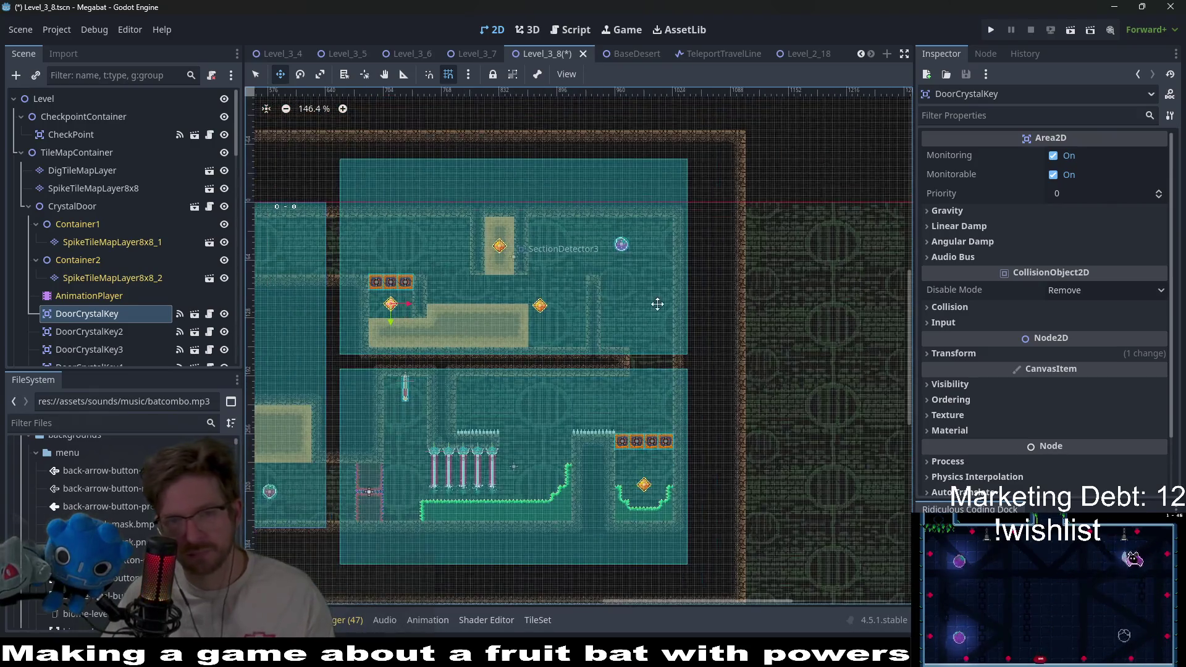
pyautogui.scroll(5, 657, 304)
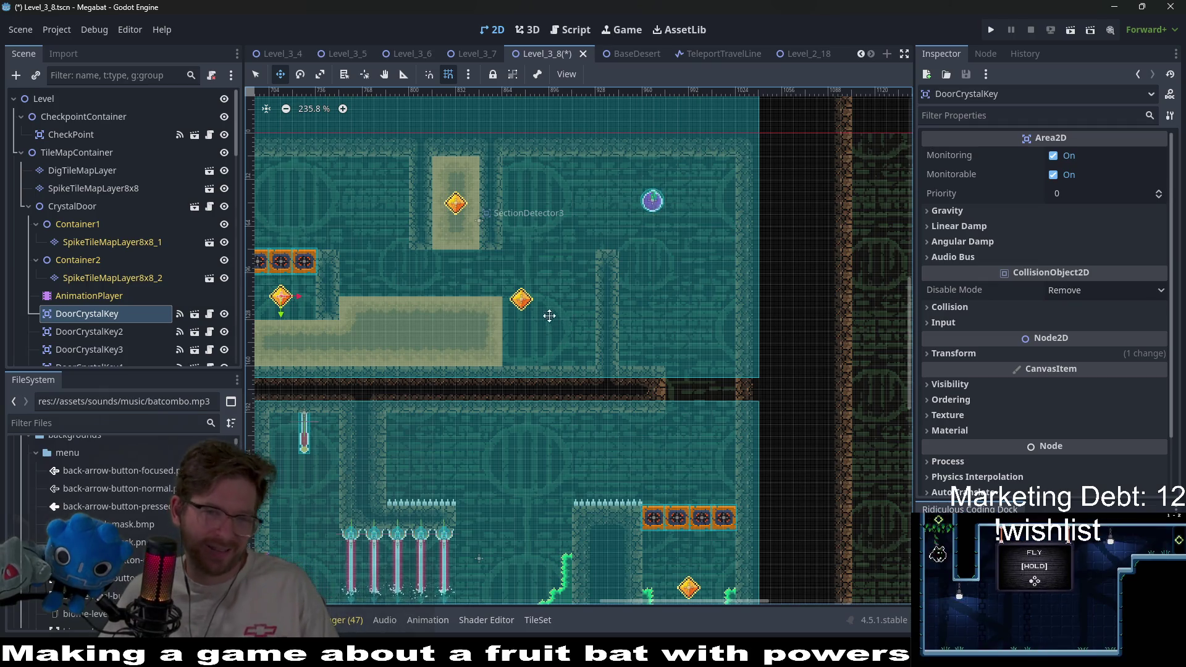
pyautogui.moveTo(548, 318); pyautogui.dragTo(593, 243)
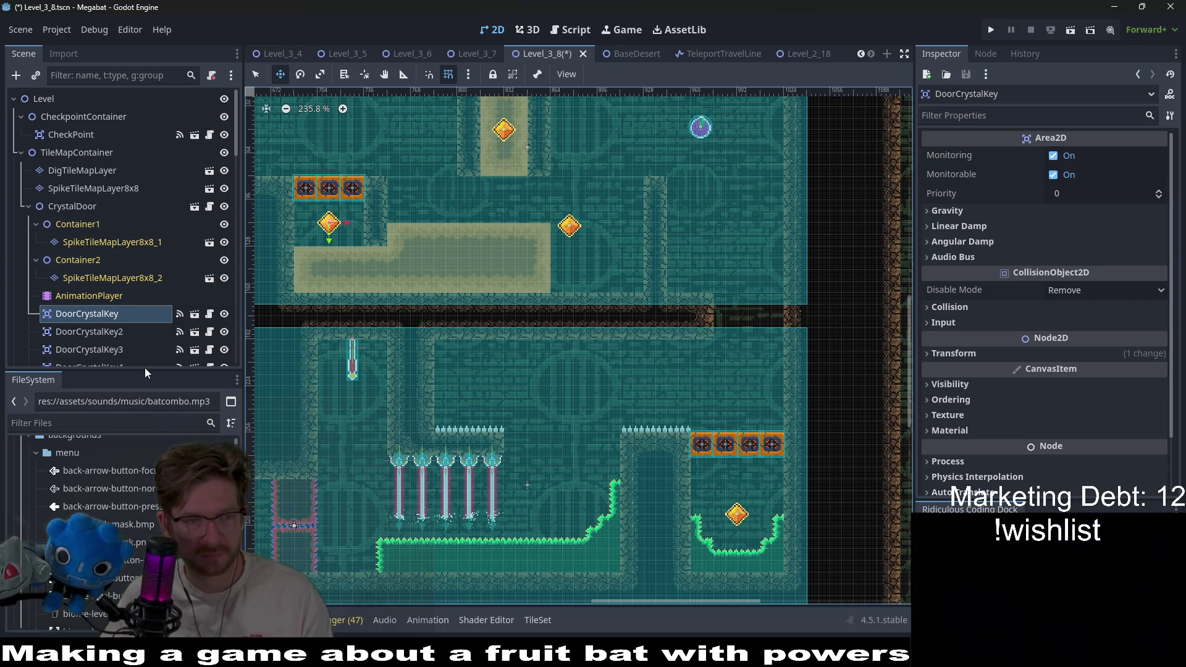
pyautogui.scroll(2, 645, 246)
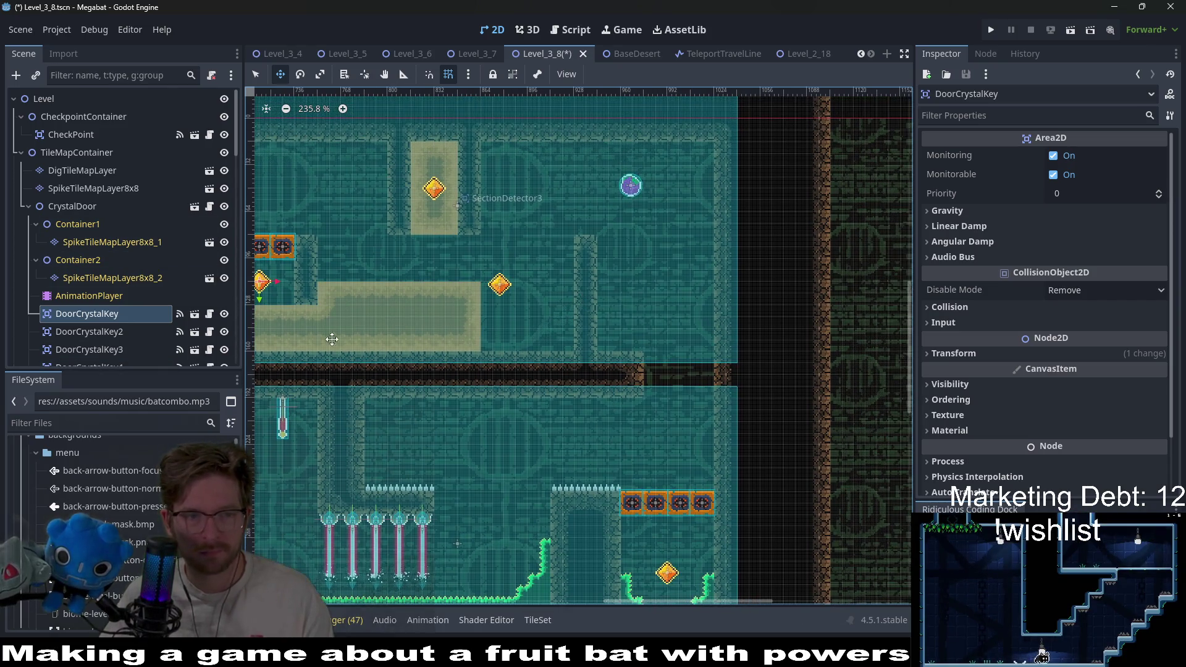
# Move DoorCrystalKey3 up beside the purple orb in the upper room
pyautogui.click(69, 333)
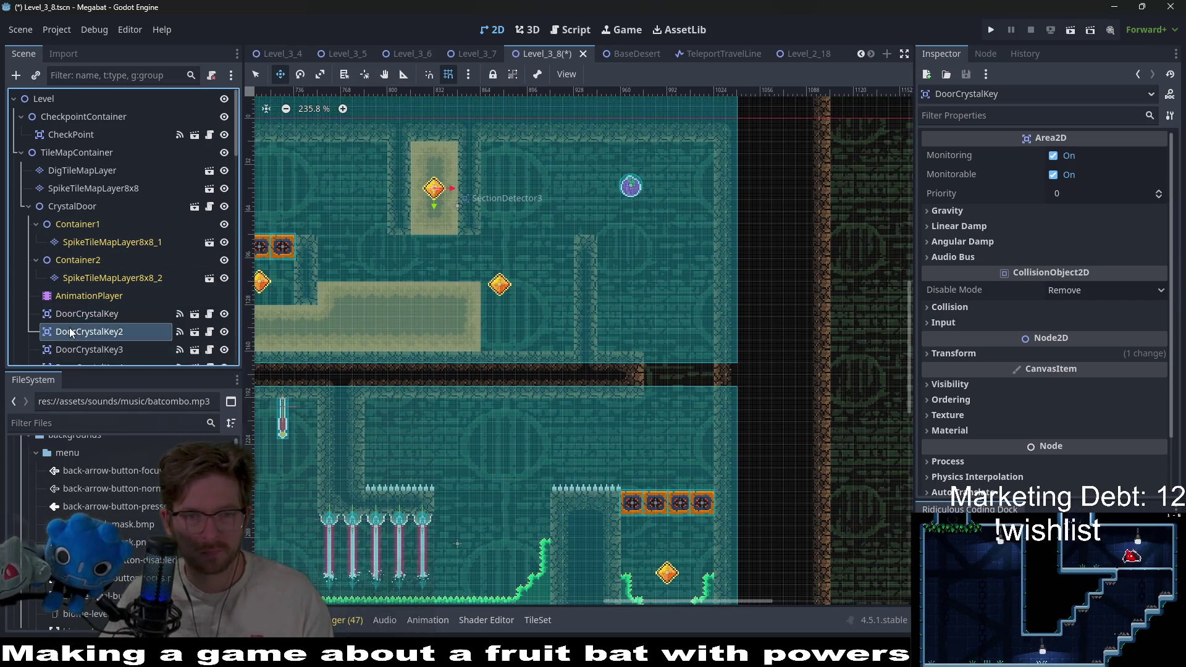
pyautogui.click(105, 332)
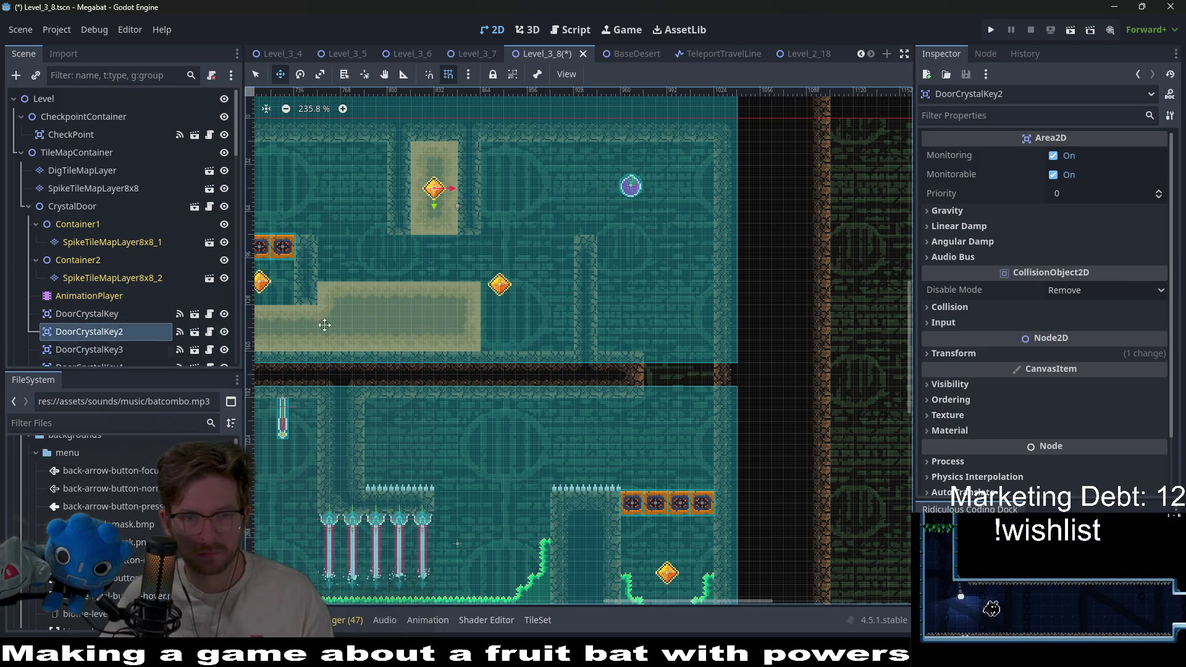
pyautogui.hscroll(-2, 415, 330)
pyautogui.click(106, 351)
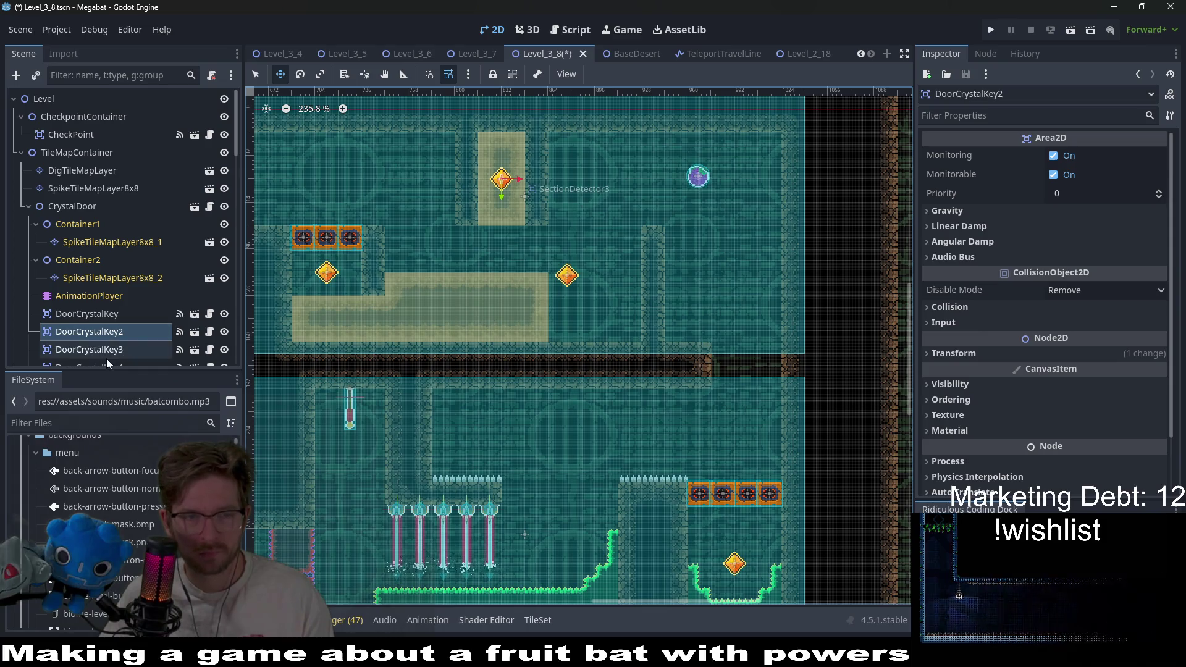
pyautogui.moveTo(561, 301); pyautogui.dragTo(563, 343)
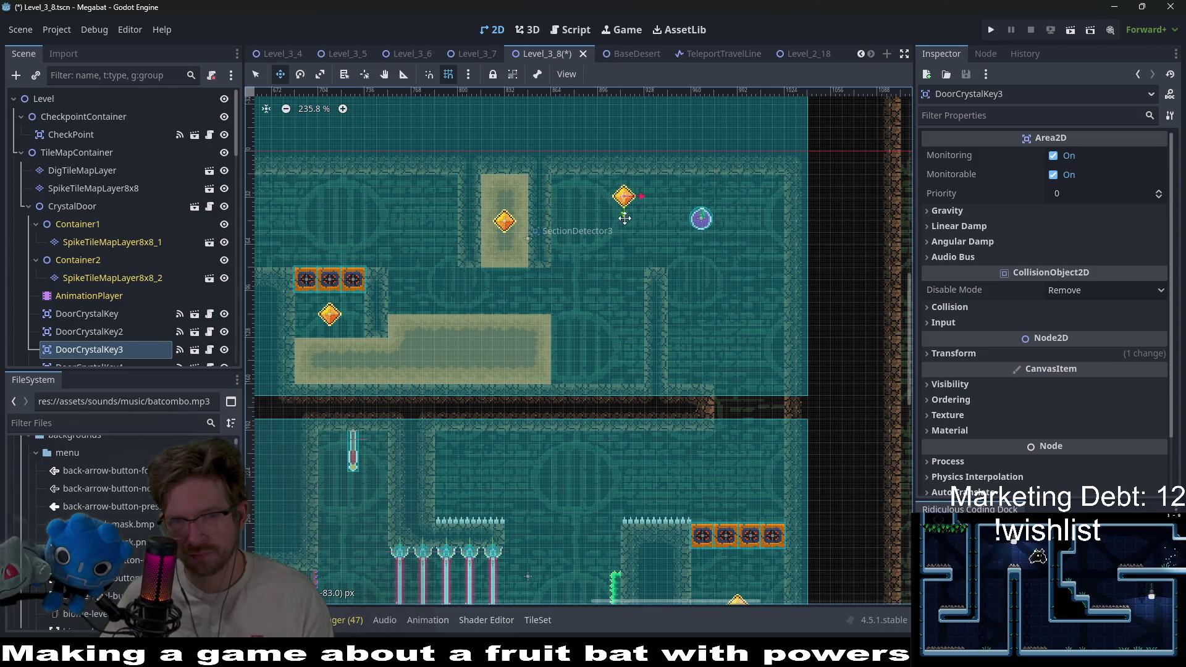
pyautogui.scroll(4, 633, 219)
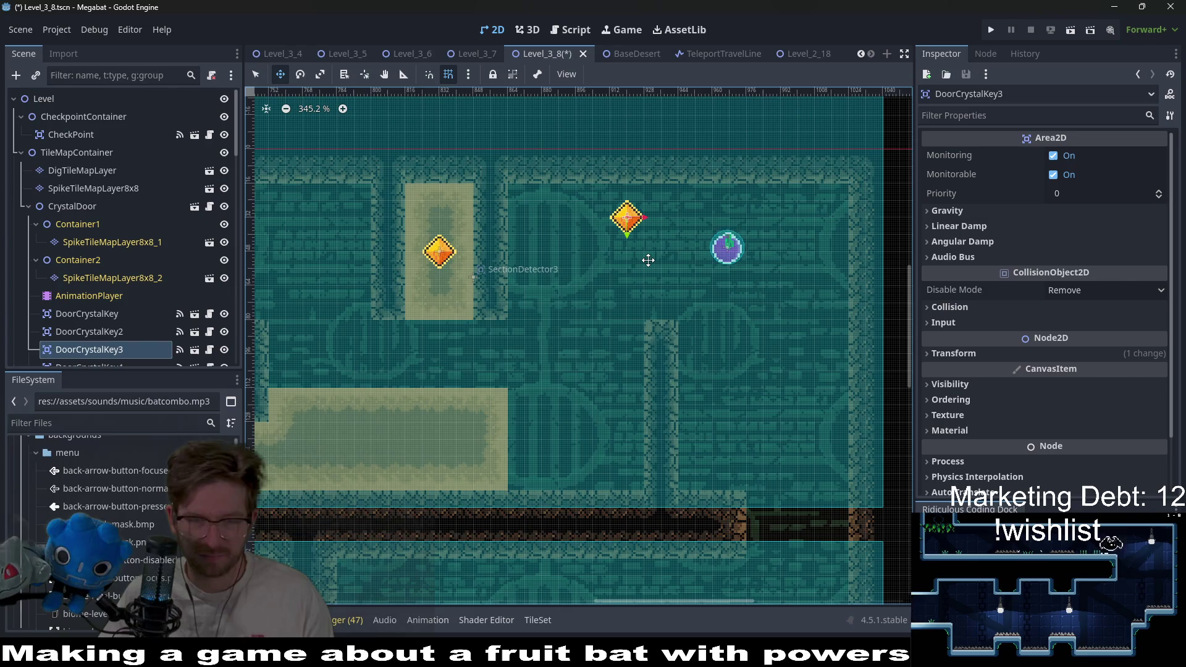
pyautogui.scroll(-5, 634, 267)
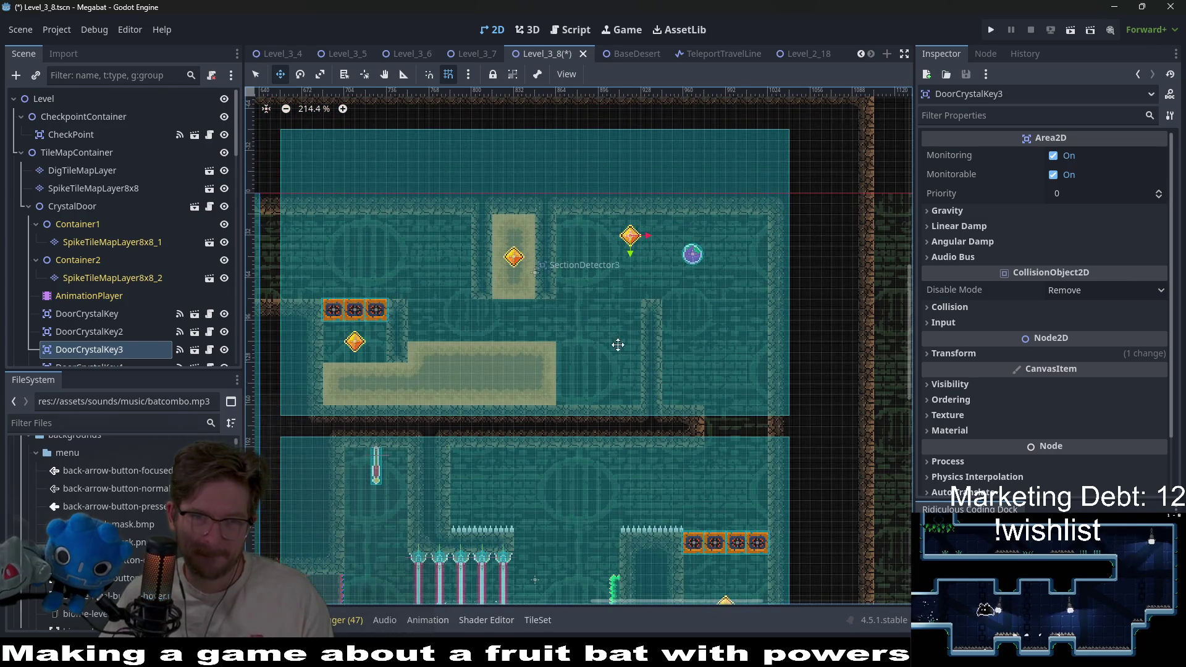
pyautogui.click(87, 171)
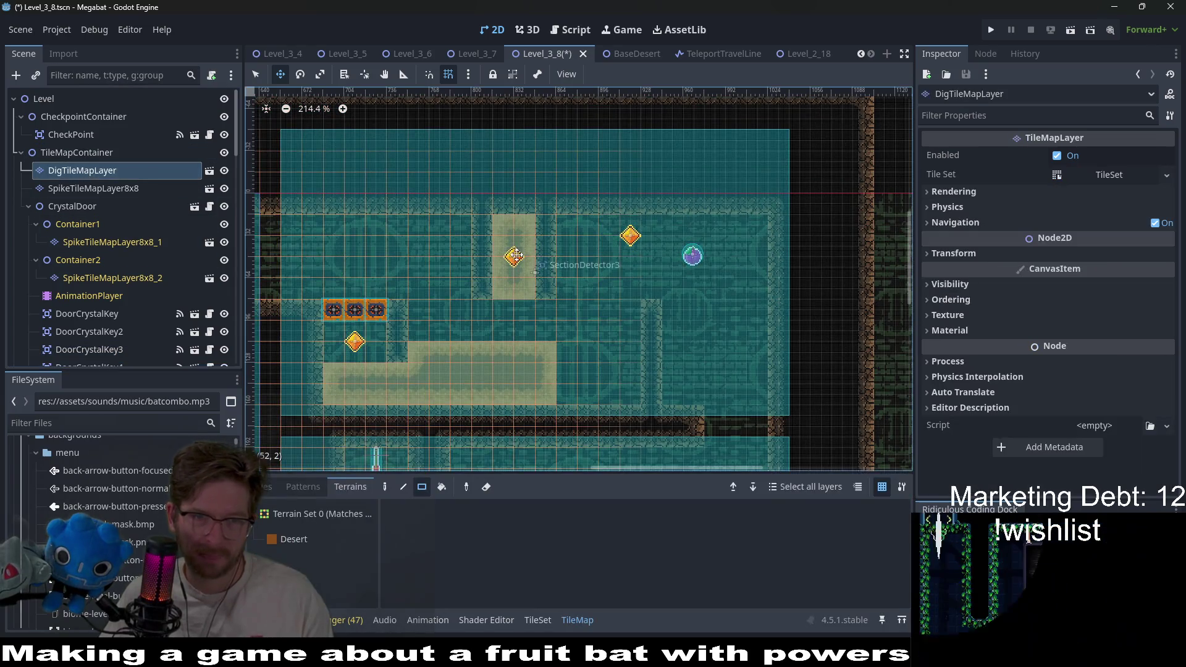
# Inspect the spike container, crystal door and world tile layer, then return to select mode
pyautogui.click(91, 226)
pyautogui.click(76, 208)
pyautogui.scroll(-3, 94, 297)
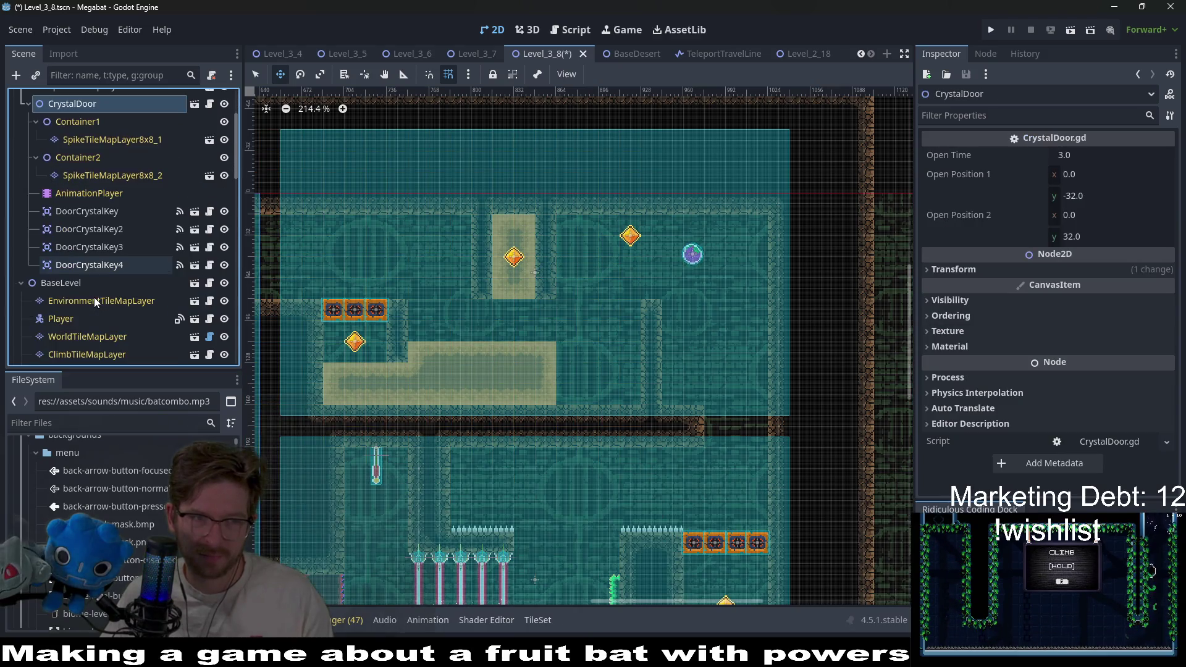
pyautogui.scroll(3, 99, 266)
pyautogui.click(83, 172)
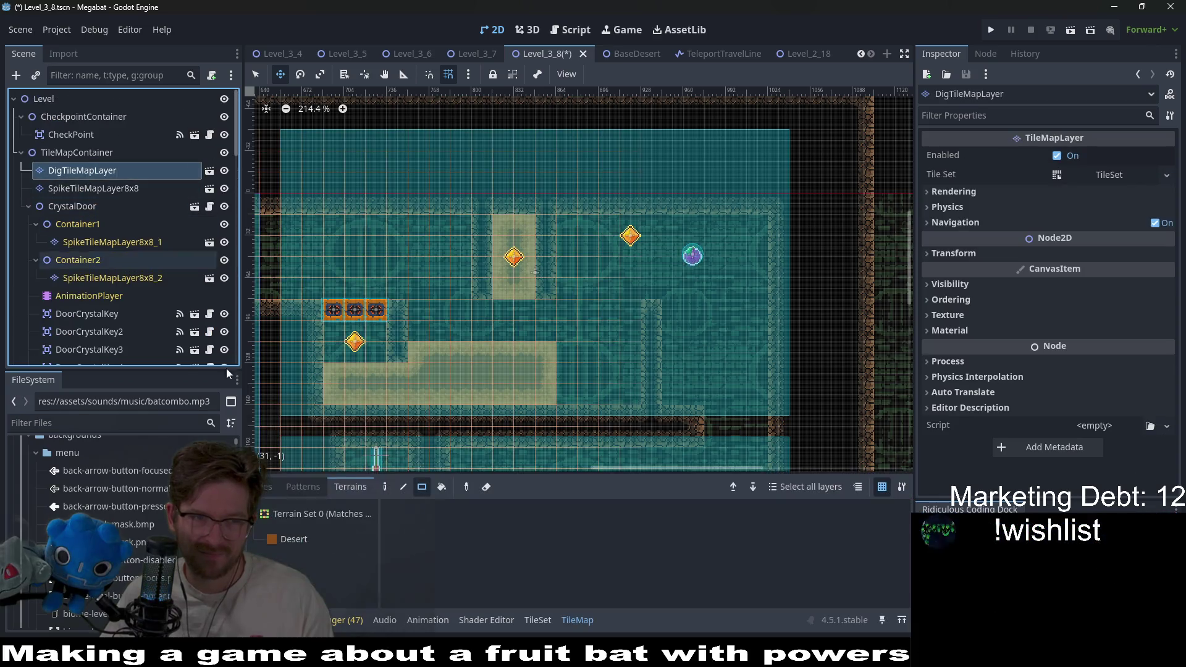
pyautogui.scroll(-3, 89, 276)
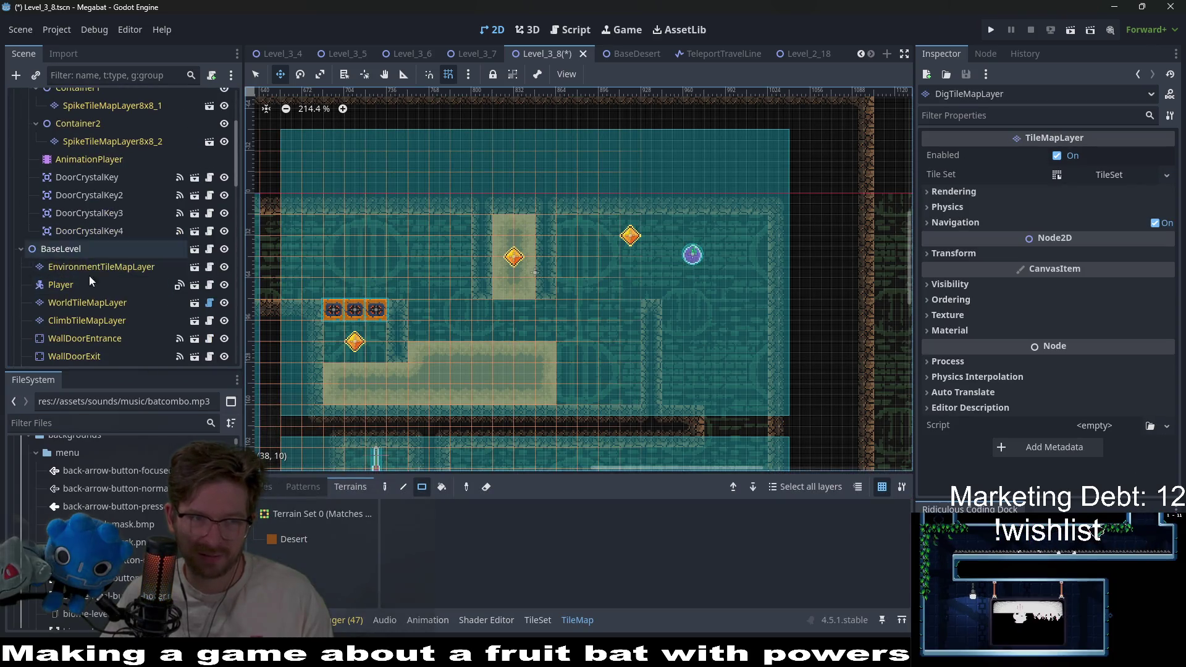
pyautogui.click(87, 303)
pyautogui.press('q')
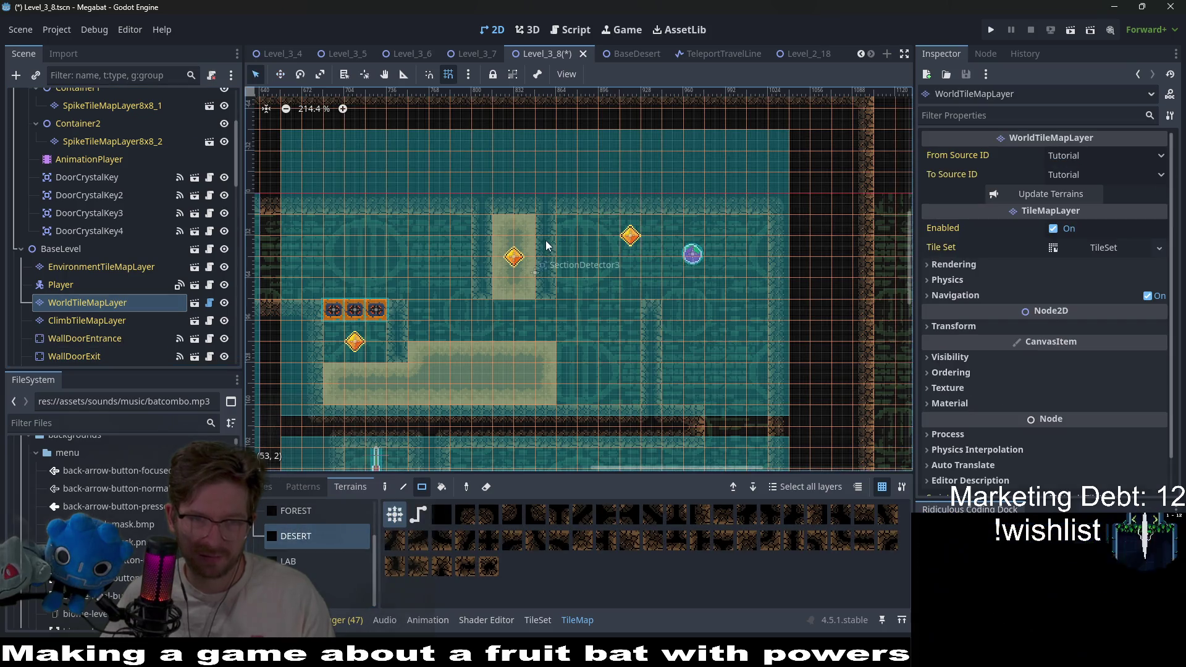
pyautogui.scroll(3, 128, 184)
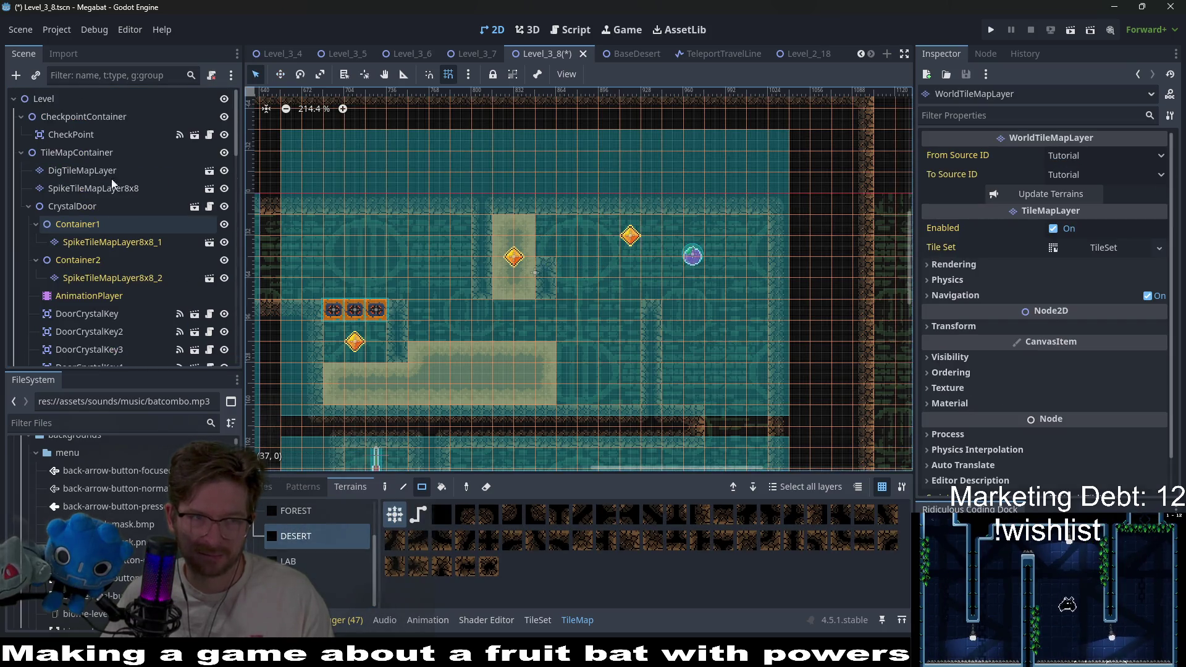
# Paint a 5x2 Desert dig sand rectangle from the sand column toward the third crystal key
pyautogui.click(80, 173)
pyautogui.click(293, 539)
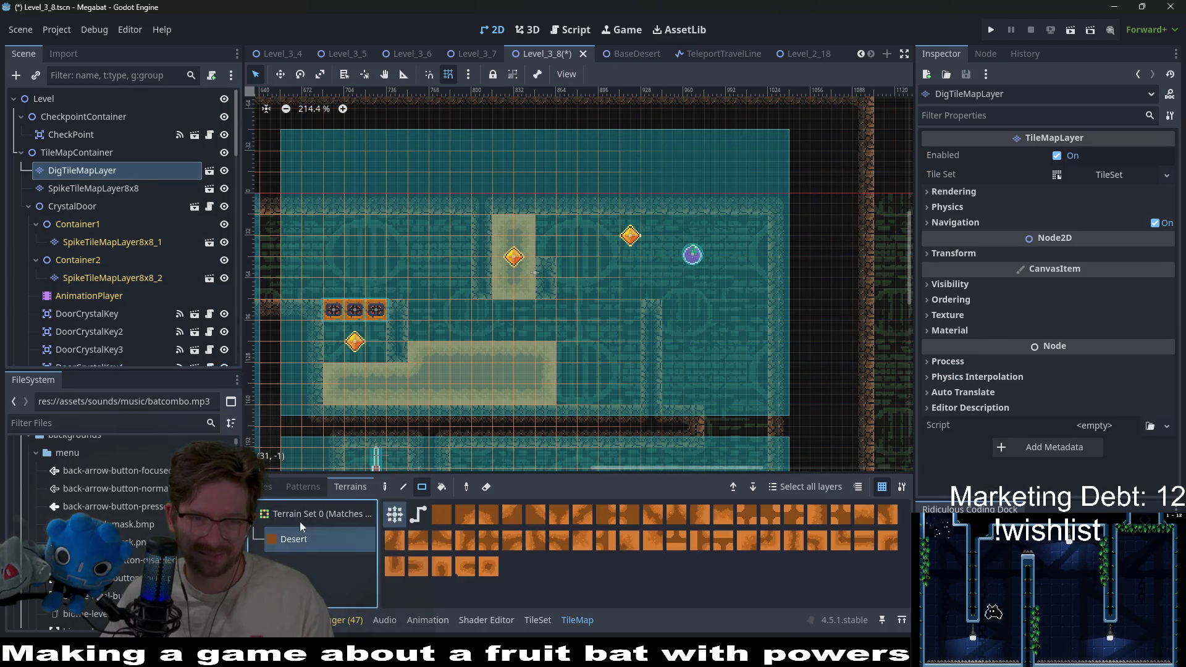
pyautogui.moveTo(556, 232); pyautogui.dragTo(622, 247)
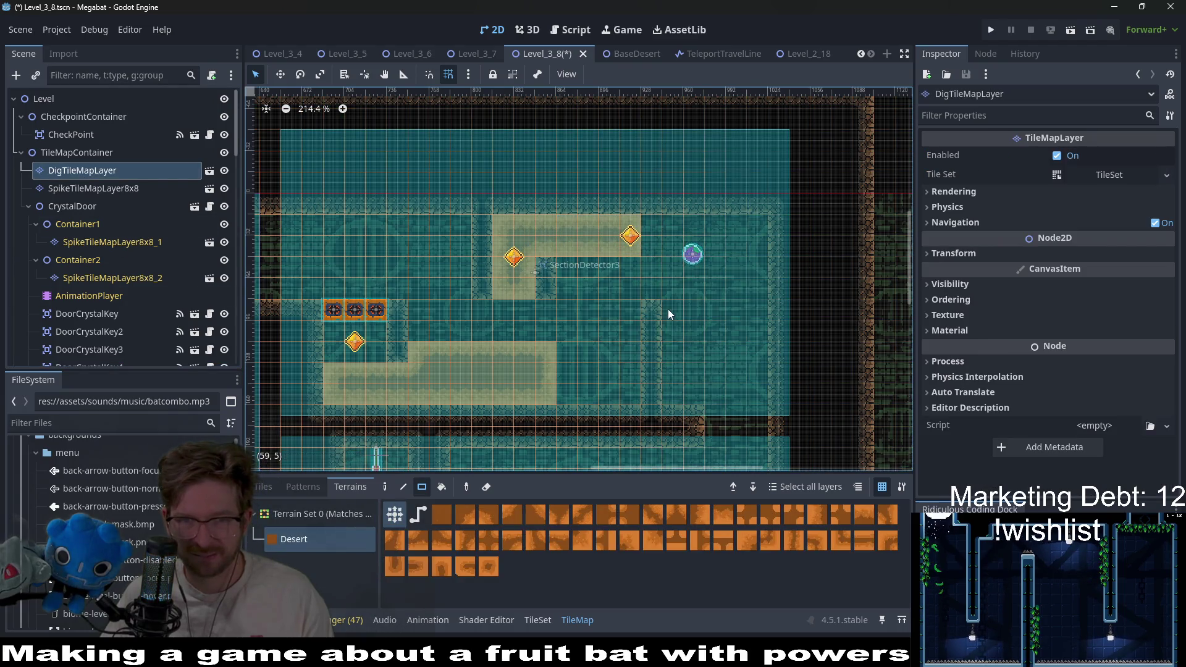
pyautogui.scroll(4, 608, 303)
pyautogui.scroll(1, 613, 302)
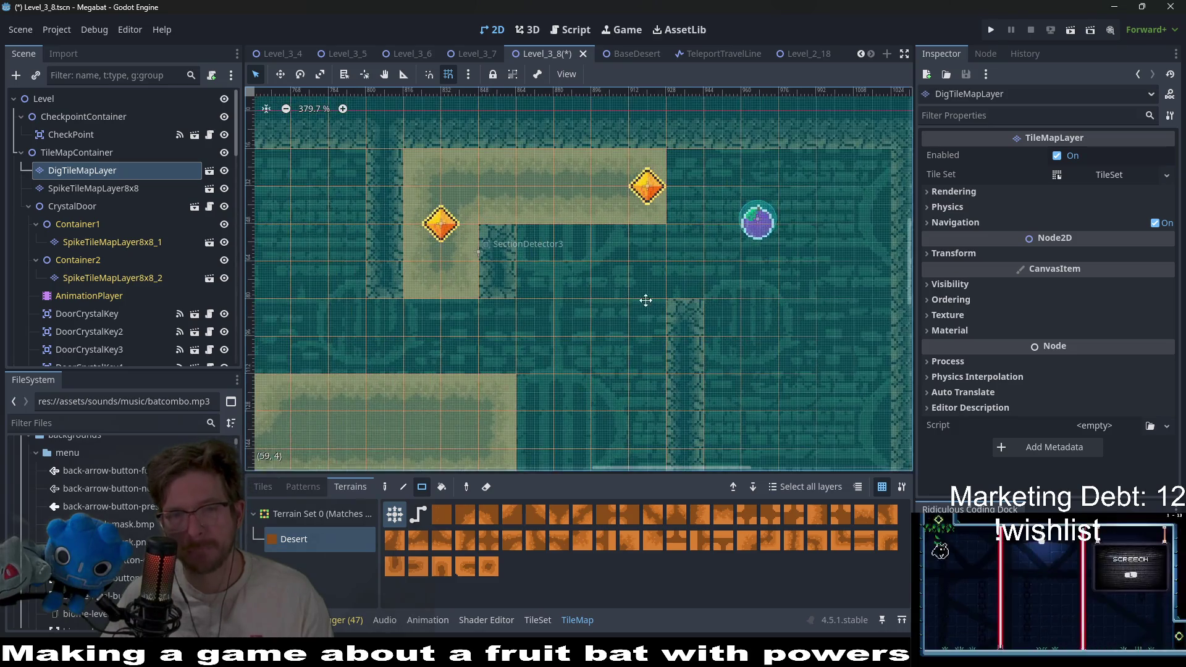
pyautogui.hscroll(2, 637, 349)
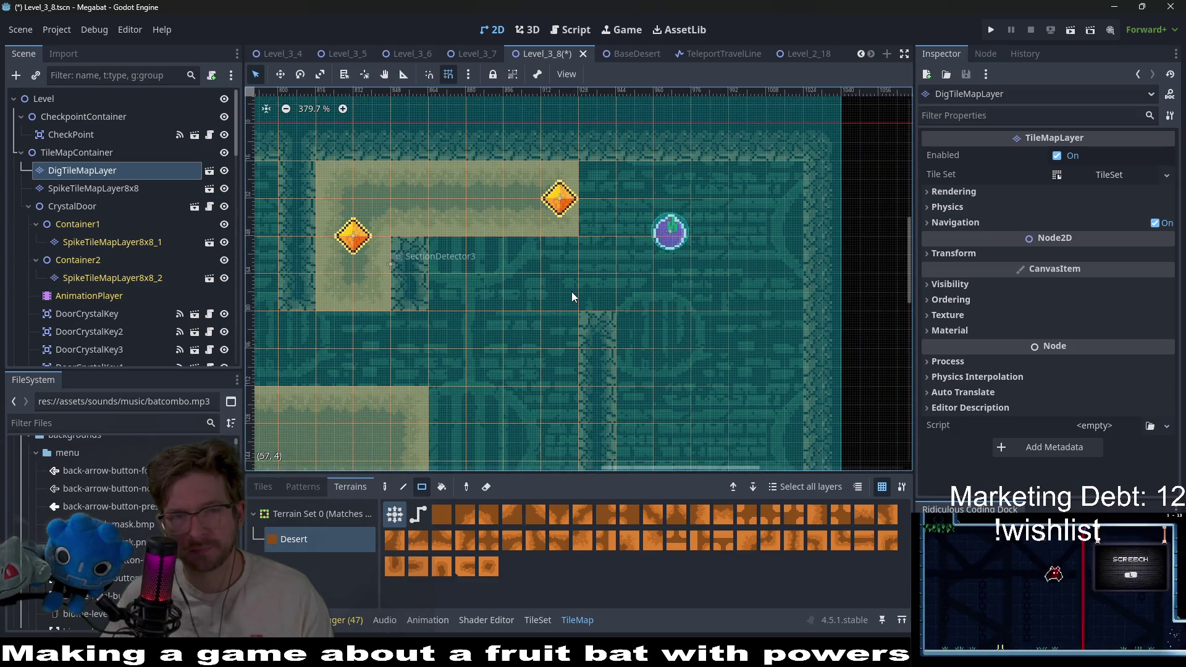
pyautogui.scroll(-1, 560, 352)
pyautogui.scroll(-6, 562, 356)
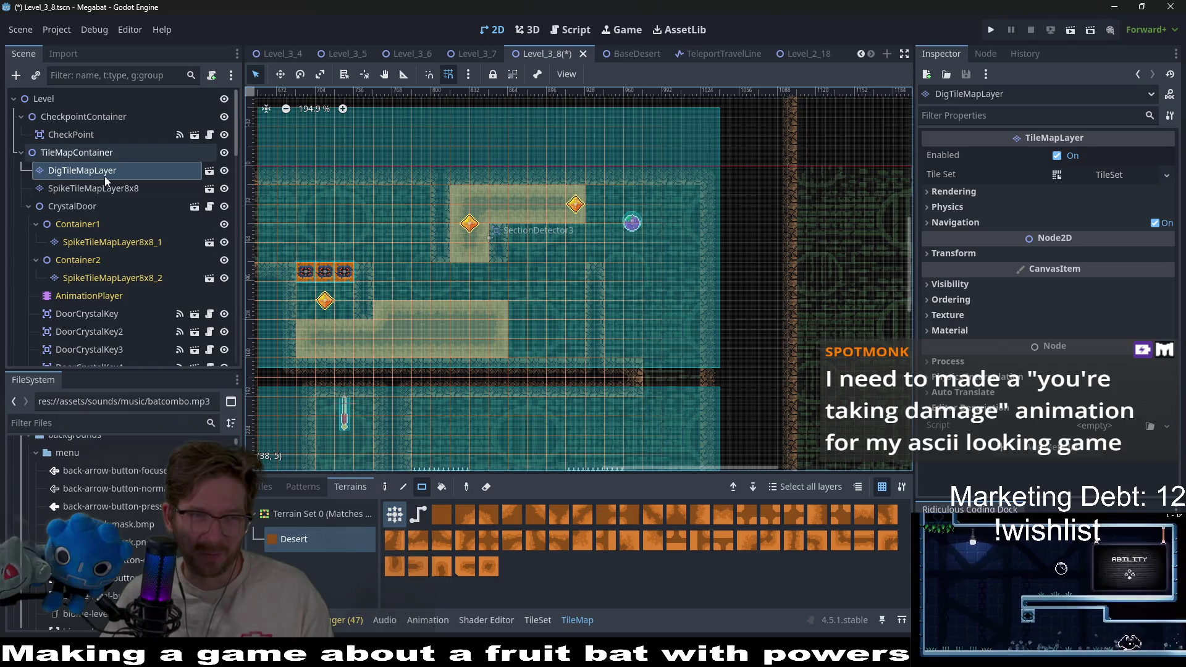
# Paint right-facing spikes along the upper ledge's right end on HazardTileMapLayerRight
pyautogui.scroll(-10, 105, 176)
pyautogui.scroll(-3, 86, 284)
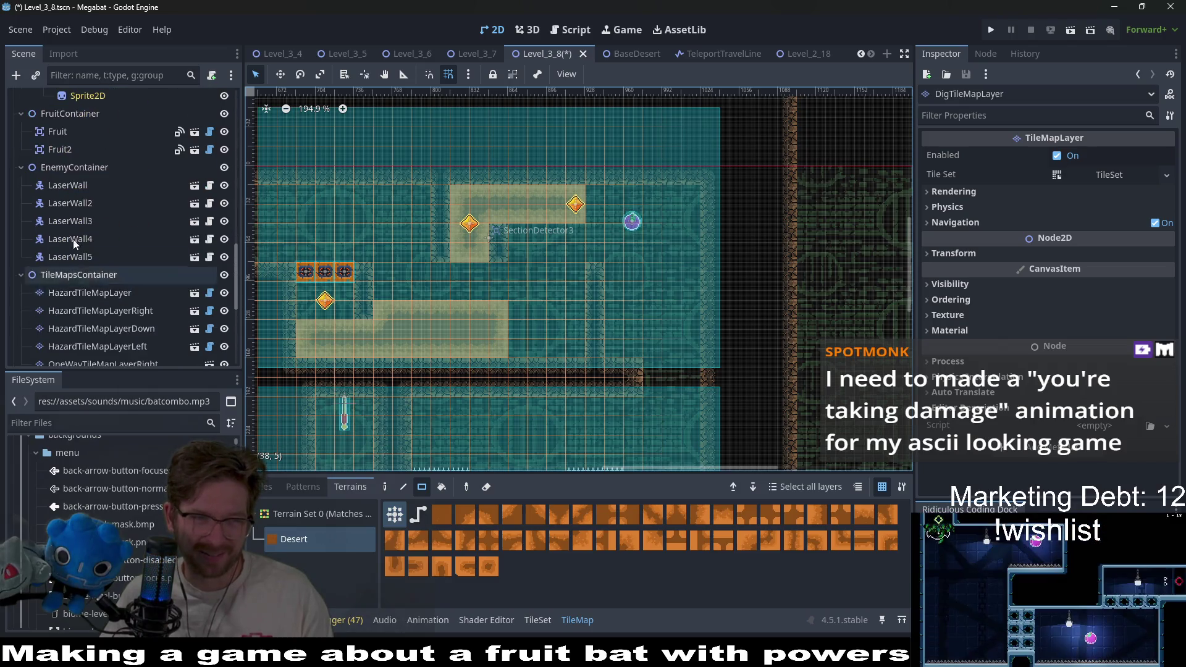
pyautogui.click(68, 147)
pyautogui.scroll(3, 606, 236)
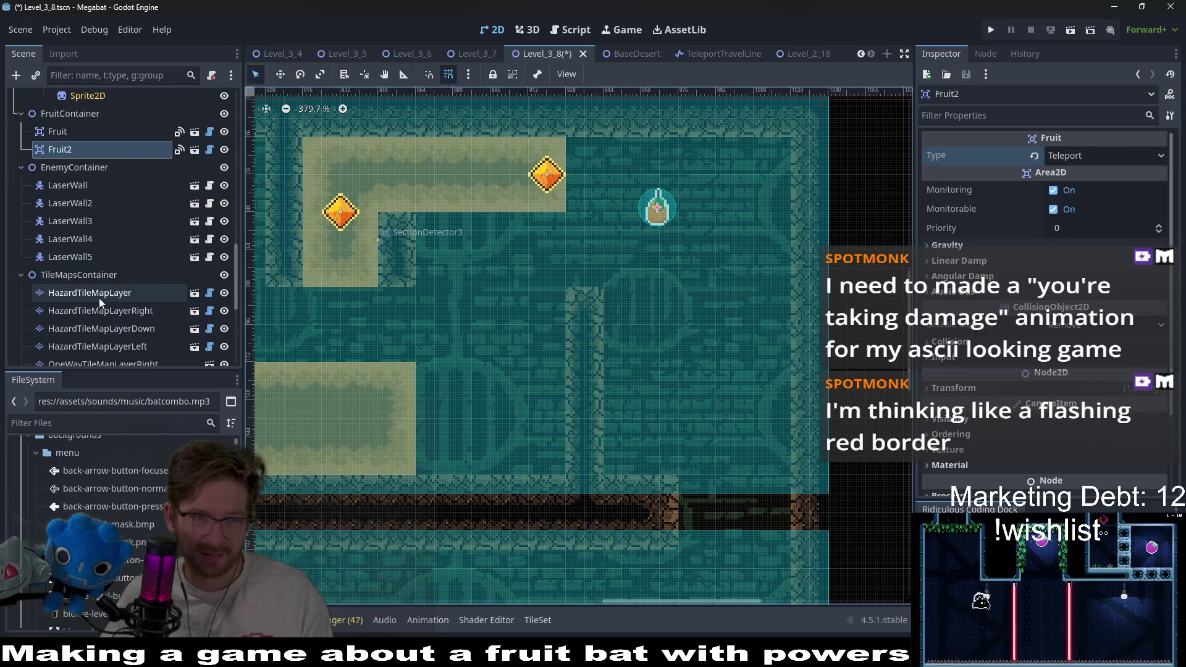
pyautogui.click(98, 311)
pyautogui.moveTo(572, 143); pyautogui.dragTo(572, 209)
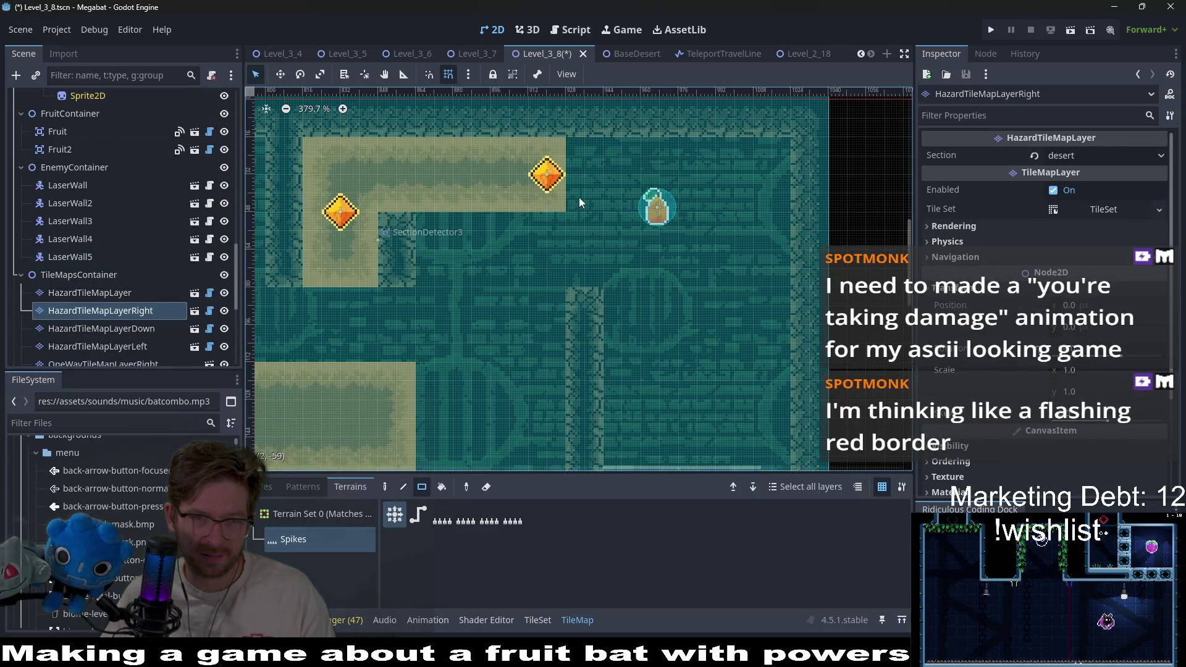
pyautogui.scroll(-1, 639, 258)
pyautogui.moveTo(455, 267); pyautogui.dragTo(543, 246)
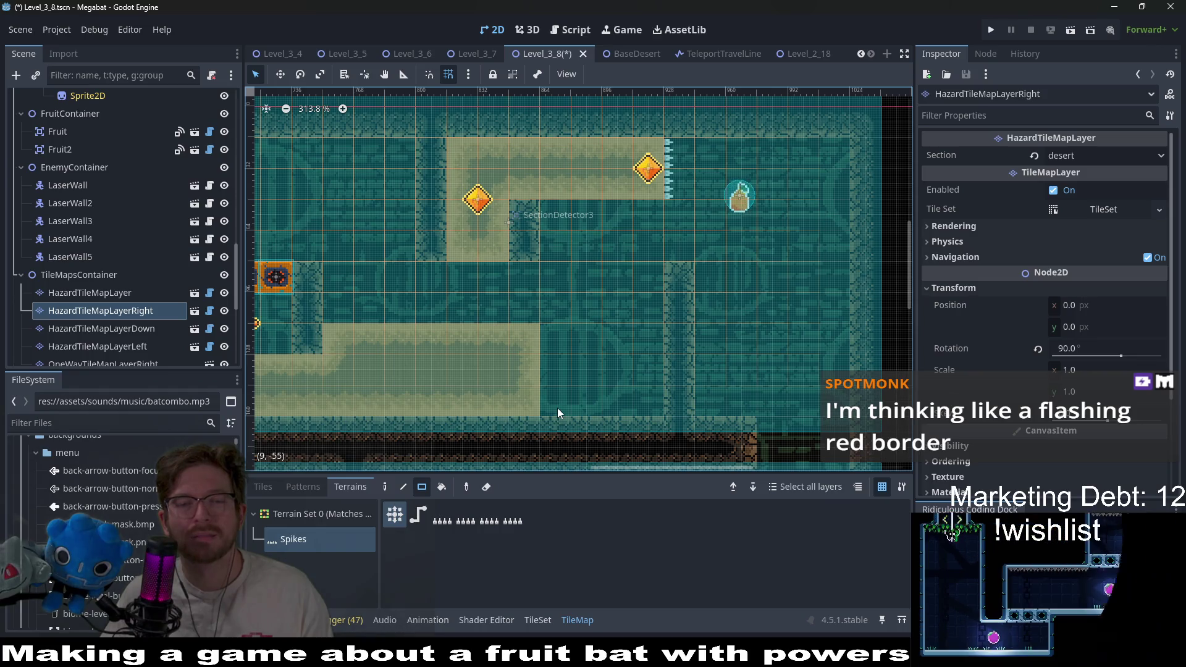
# Paint a long row of Spikes on top of the lower sand block on HazardTileMapLayer
pyautogui.click(122, 299)
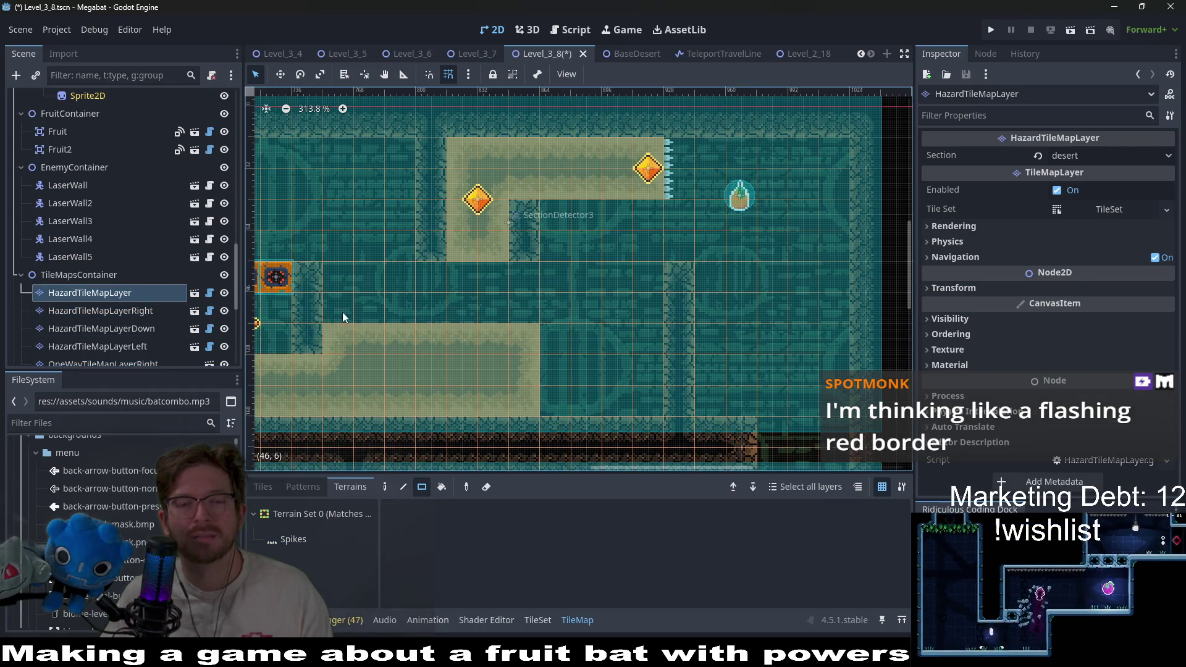
pyautogui.click(310, 535)
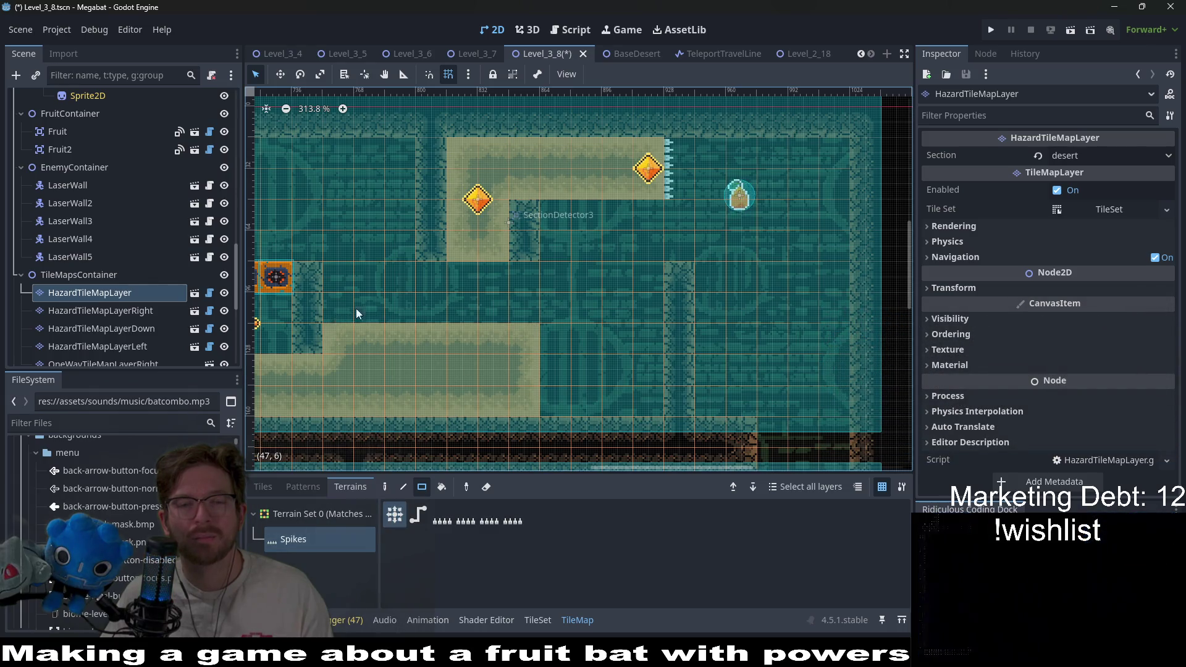
pyautogui.moveTo(355, 309); pyautogui.dragTo(656, 302)
pyautogui.scroll(10, 142, 210)
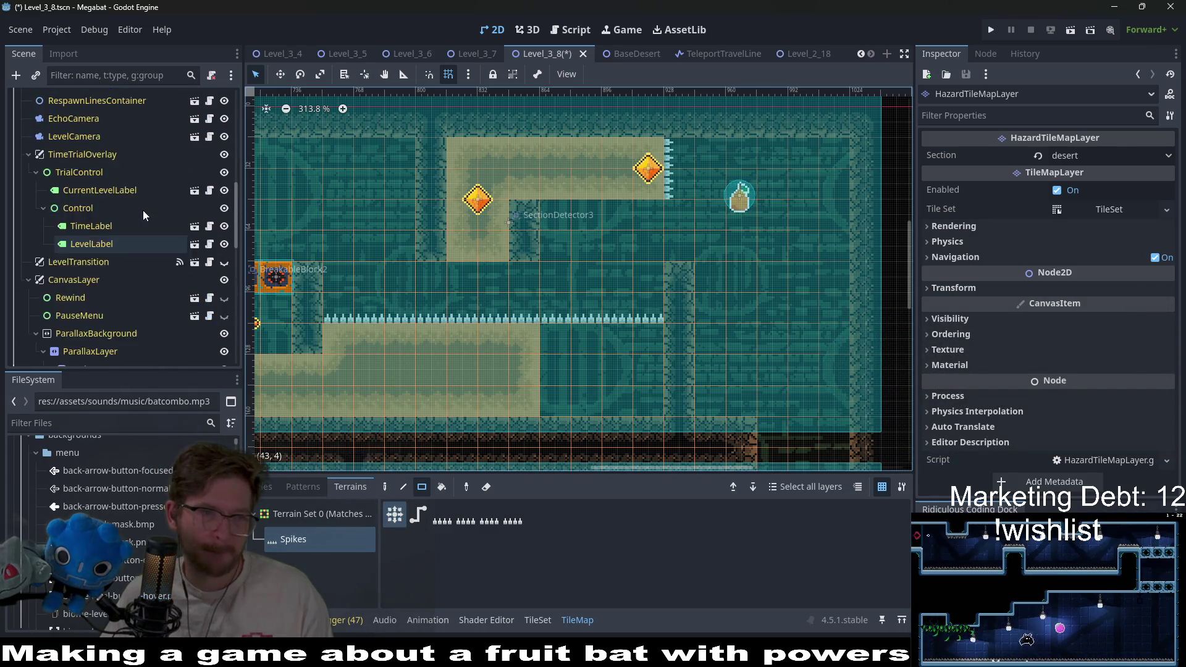
pyautogui.click(84, 153)
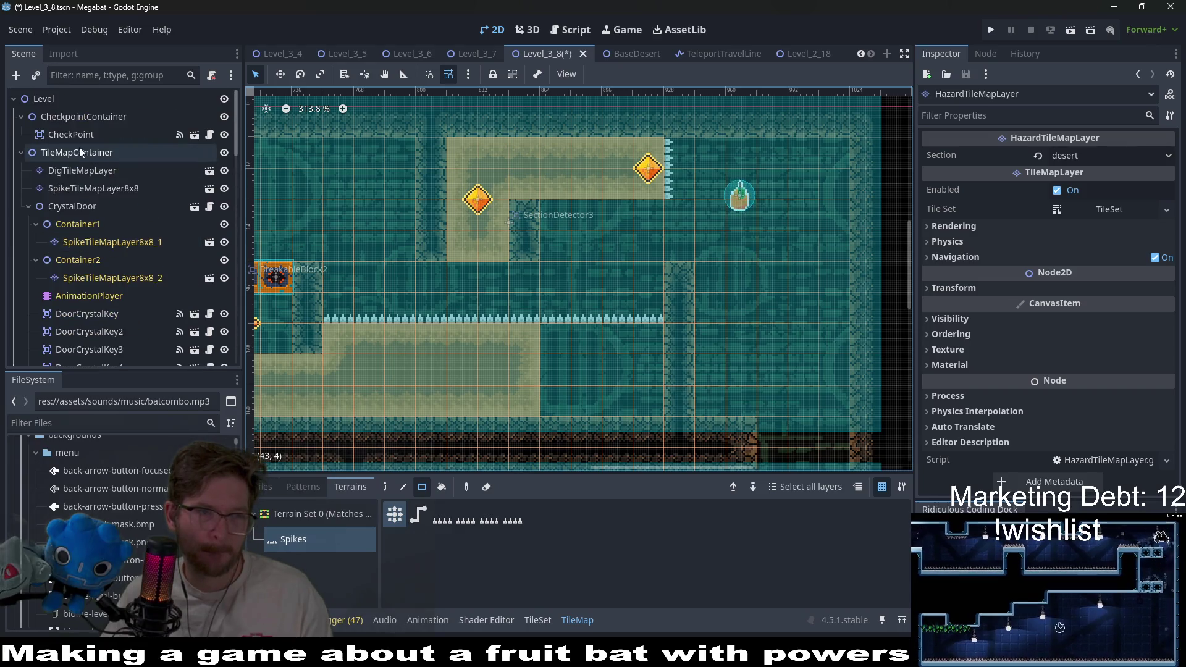
pyautogui.click(89, 171)
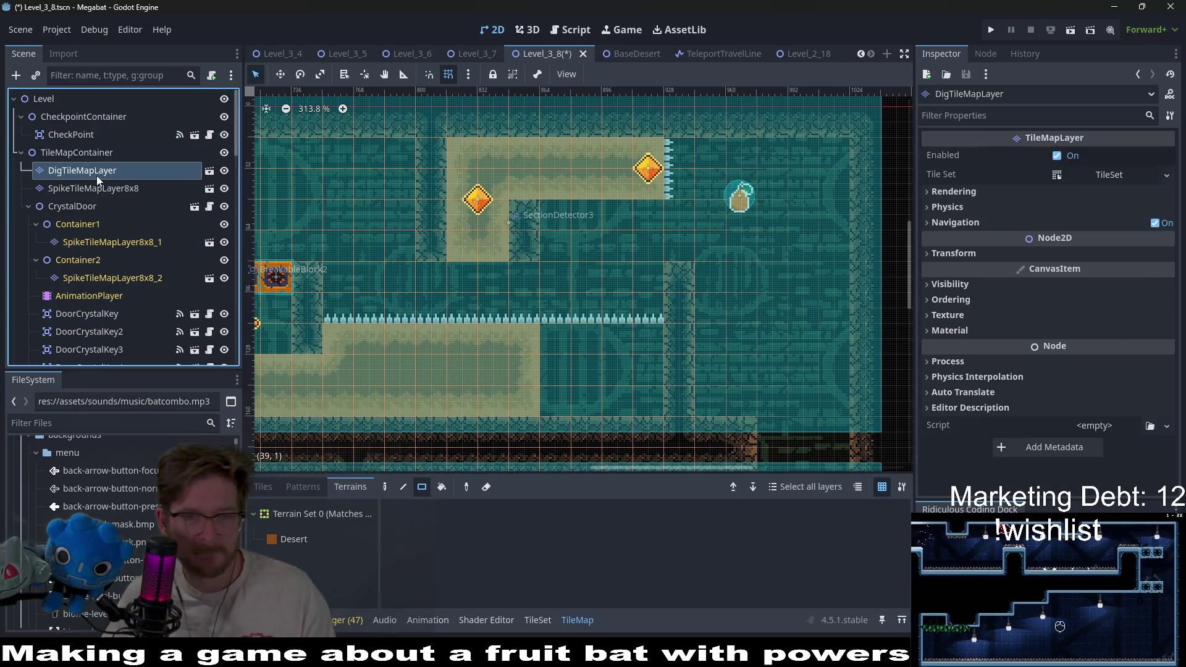
# Fill the dark gap right of the sand block with Desert dig sand
pyautogui.click(349, 539)
pyautogui.moveTo(550, 342); pyautogui.dragTo(650, 387)
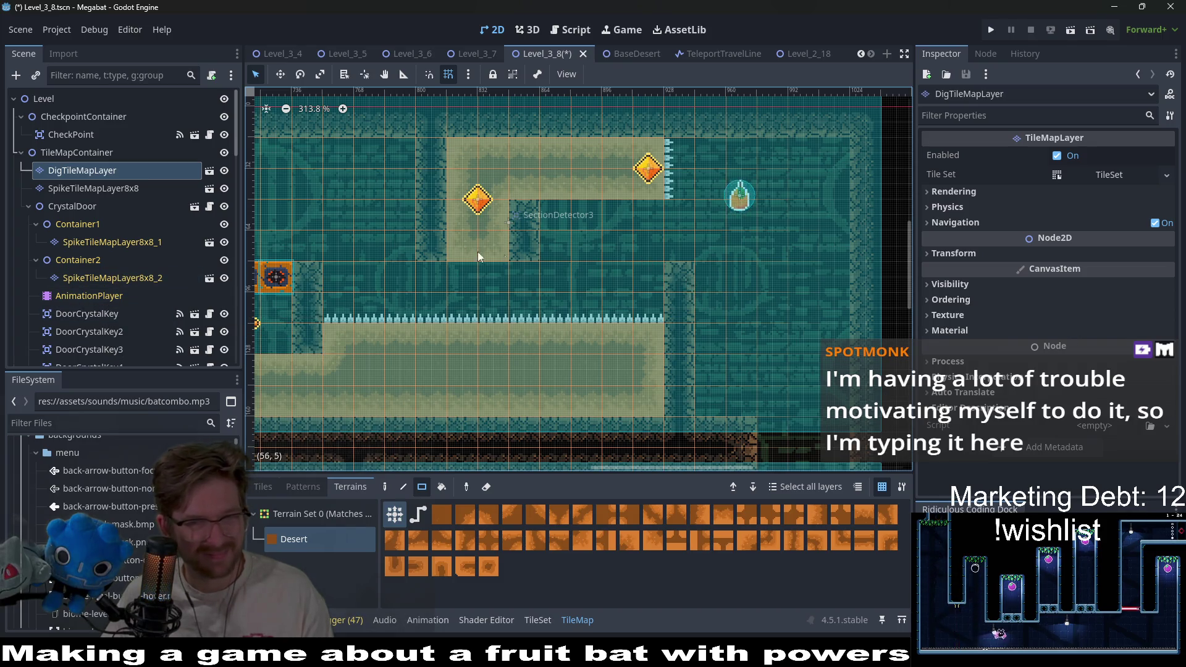
pyautogui.scroll(-5, 126, 284)
pyautogui.scroll(-10, 128, 317)
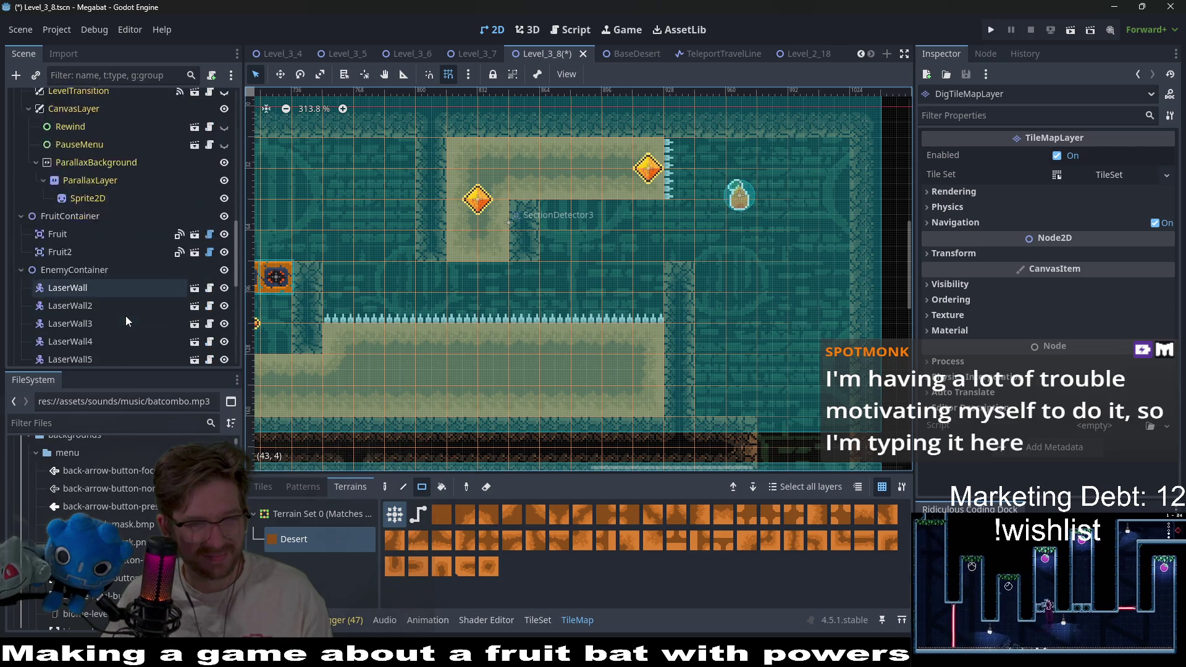
# Paint a short row of downward-facing spikes beneath the upper sand ledge
pyautogui.click(99, 260)
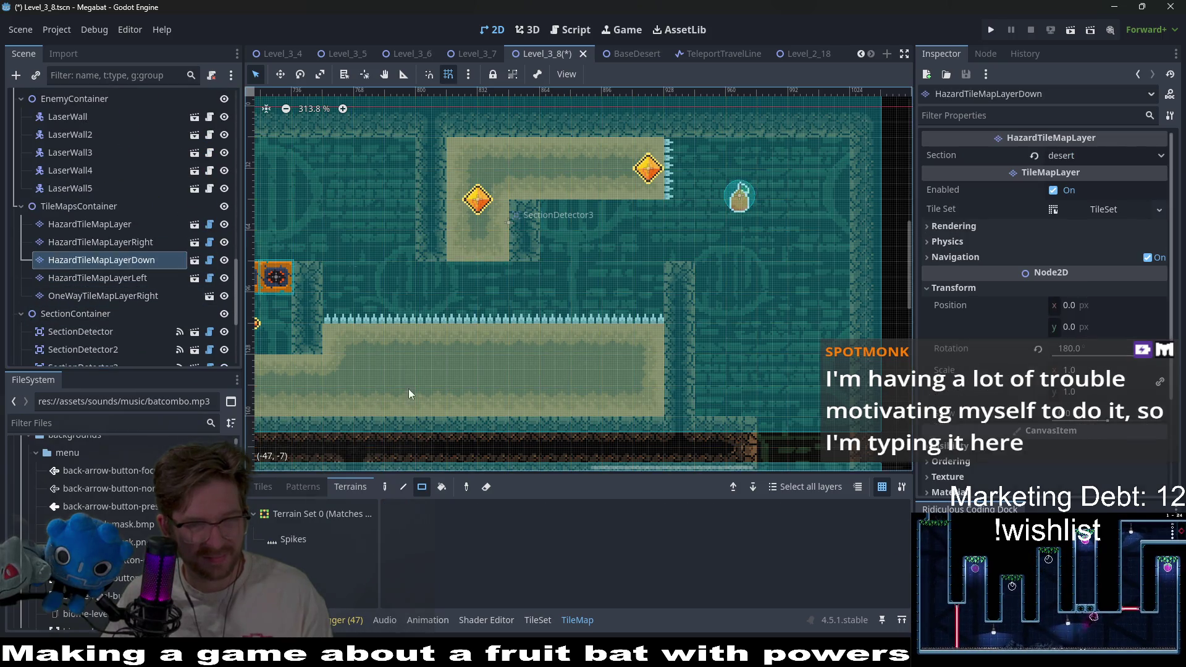
pyautogui.moveTo(590, 221); pyautogui.dragTo(645, 215)
pyautogui.scroll(-2, 778, 286)
pyautogui.hscroll(1, 779, 287)
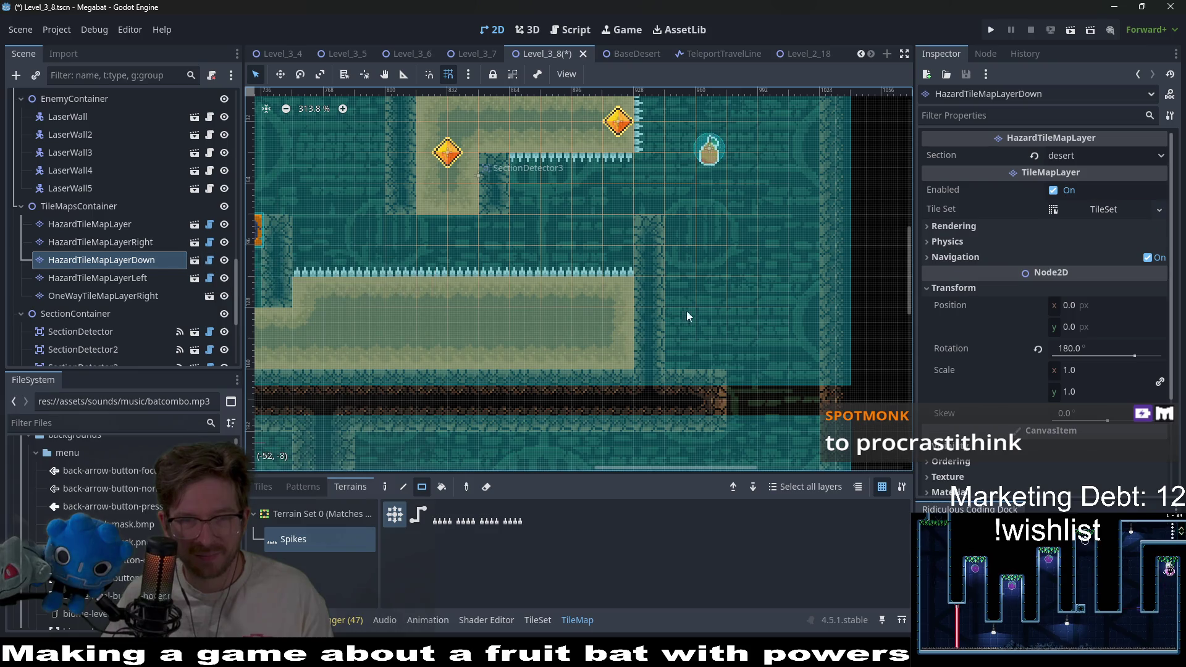
pyautogui.scroll(5, 136, 220)
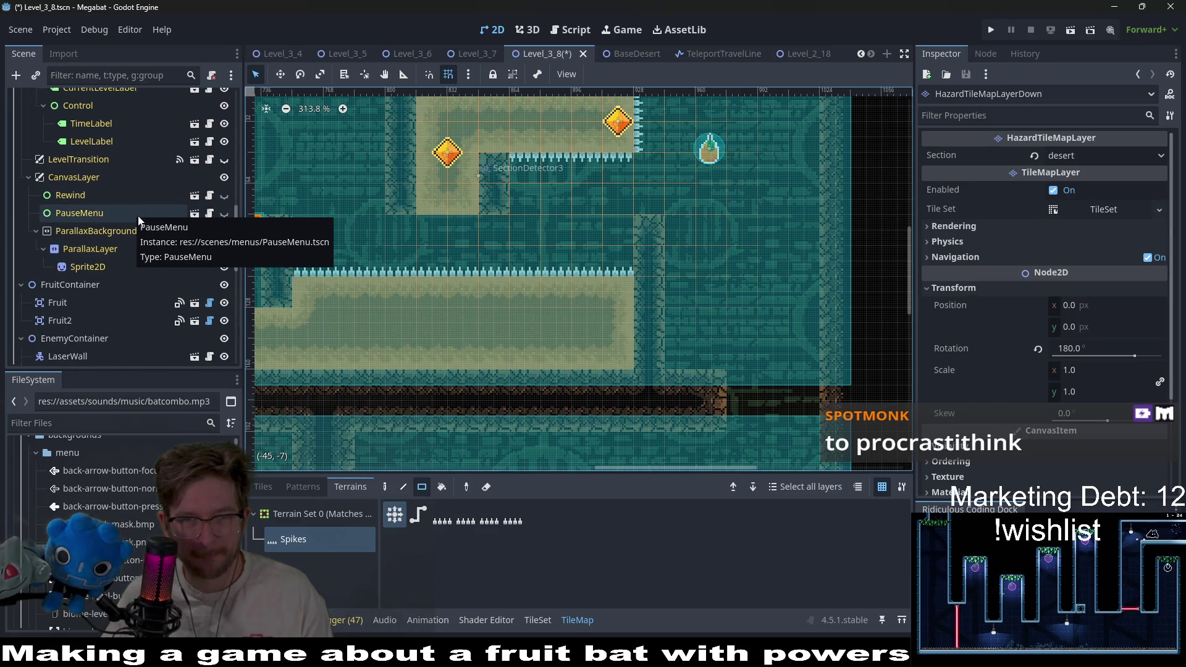
pyautogui.scroll(8, 101, 165)
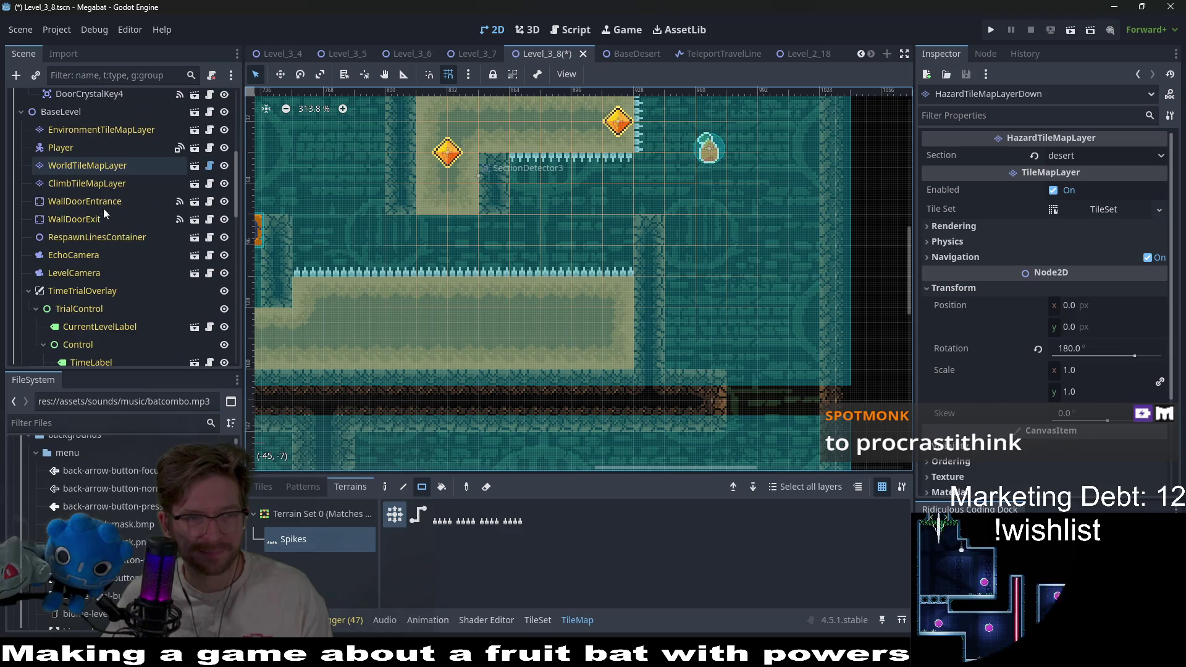
pyautogui.click(102, 166)
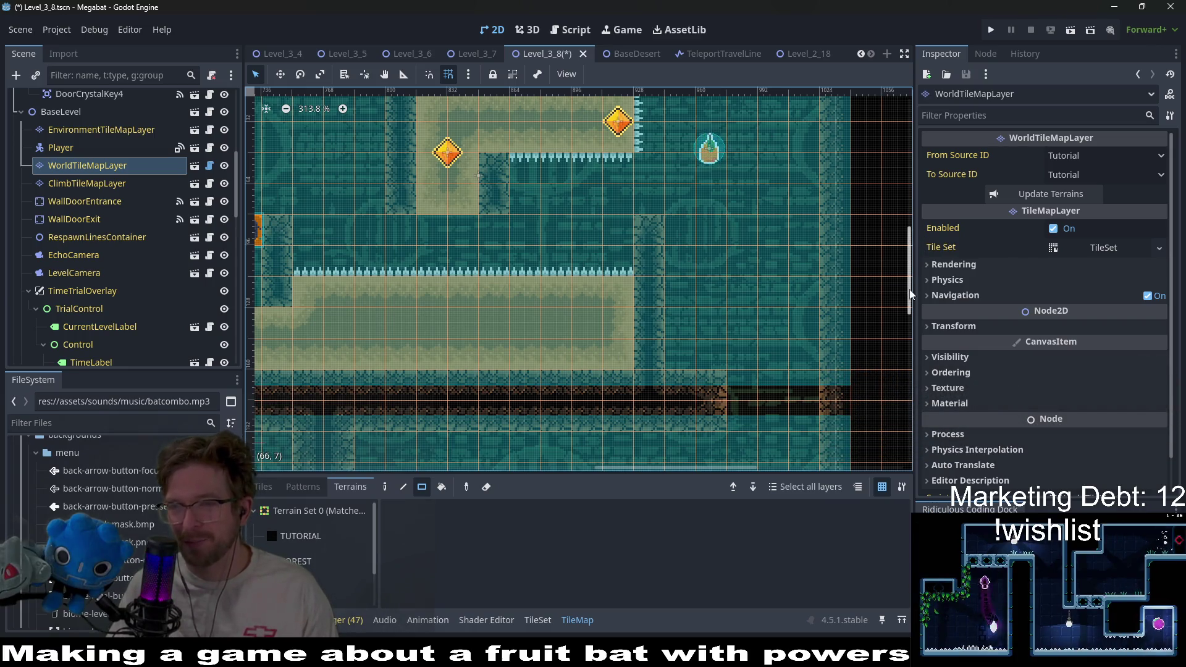
# Pick the DESERT wall terrain from the Terrains list and zoom out the canvas
pyautogui.moveTo(967, 245)
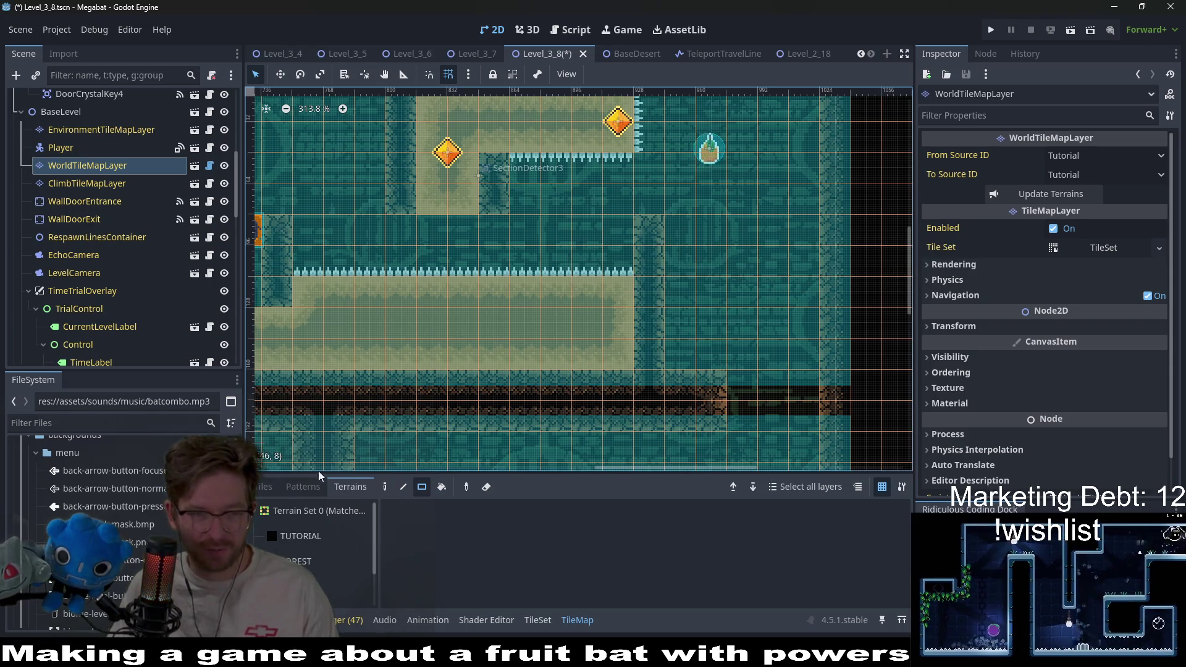
pyautogui.scroll(-1, 302, 547)
pyautogui.click(299, 561)
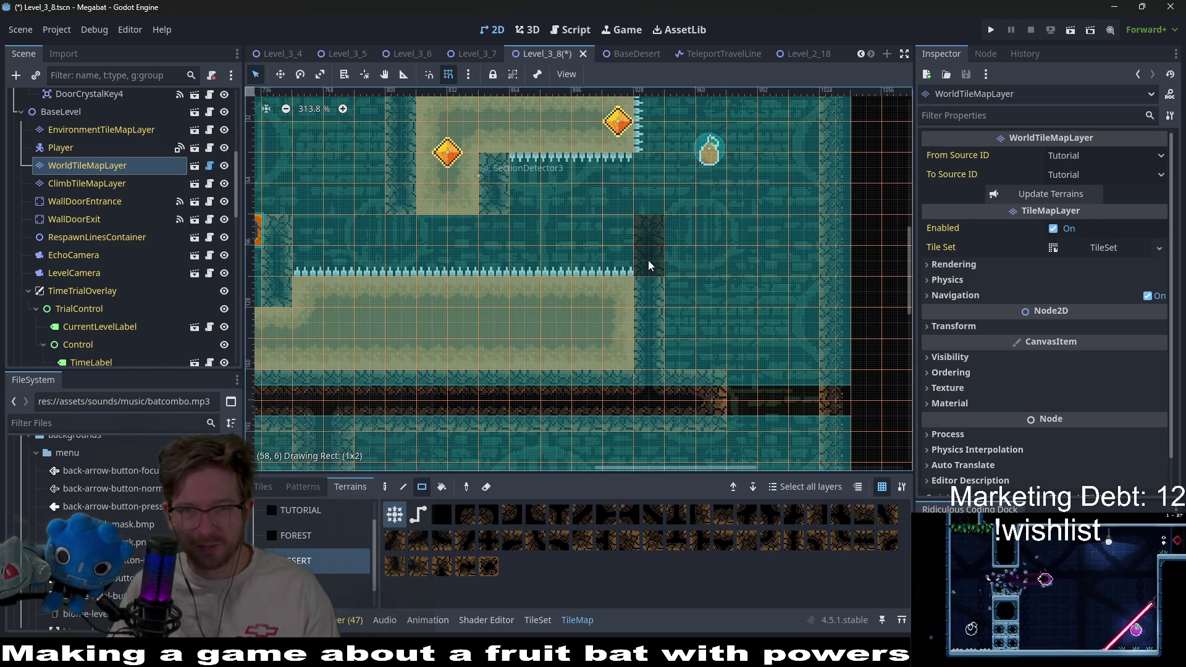
pyautogui.scroll(-4, 696, 245)
pyautogui.scroll(2, 695, 245)
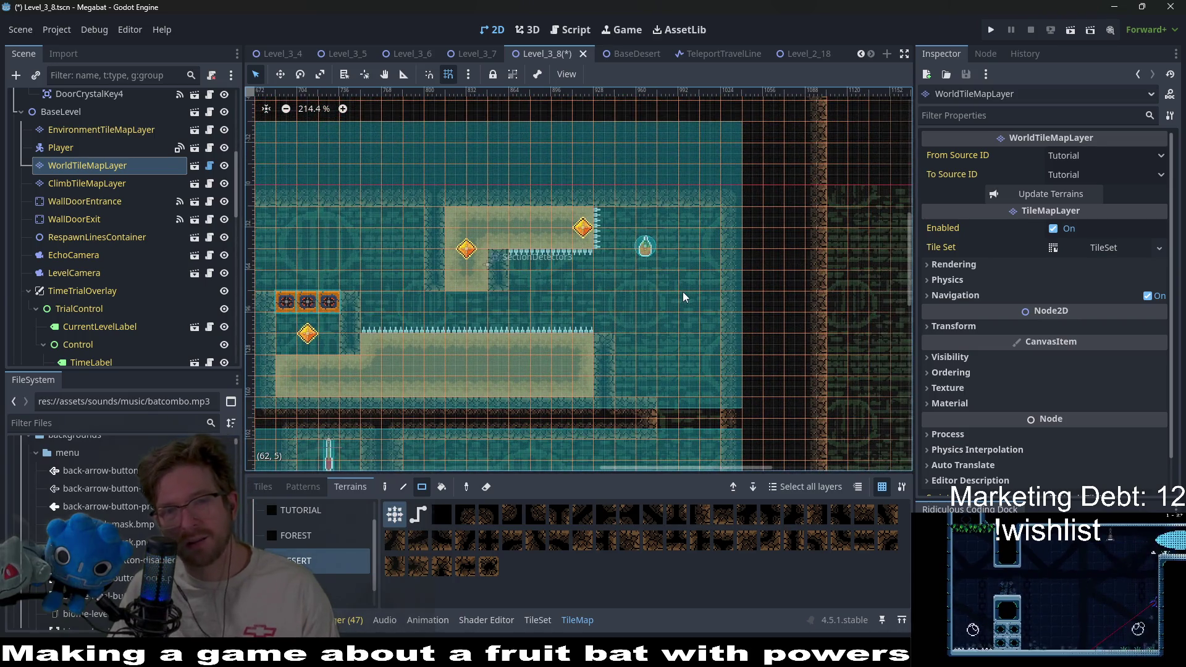
pyautogui.scroll(-5, 102, 280)
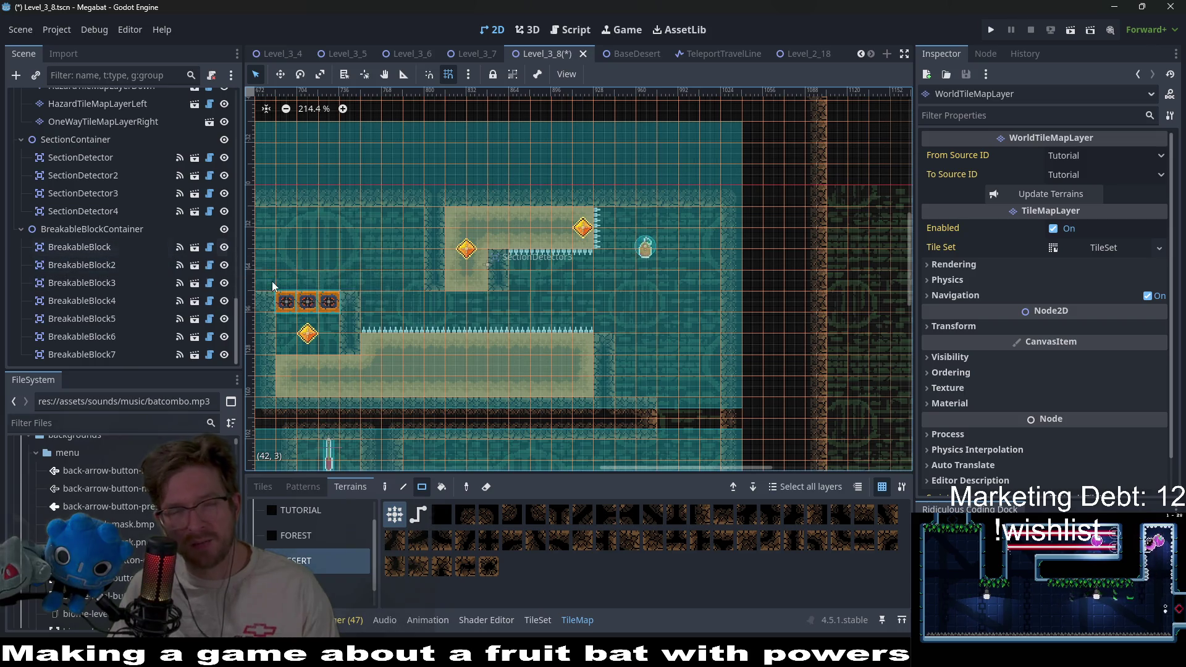
# On HazardTileMapLayer, paint one more Spikes tile at the right end of the lower spike row
pyautogui.scroll(3, 112, 312)
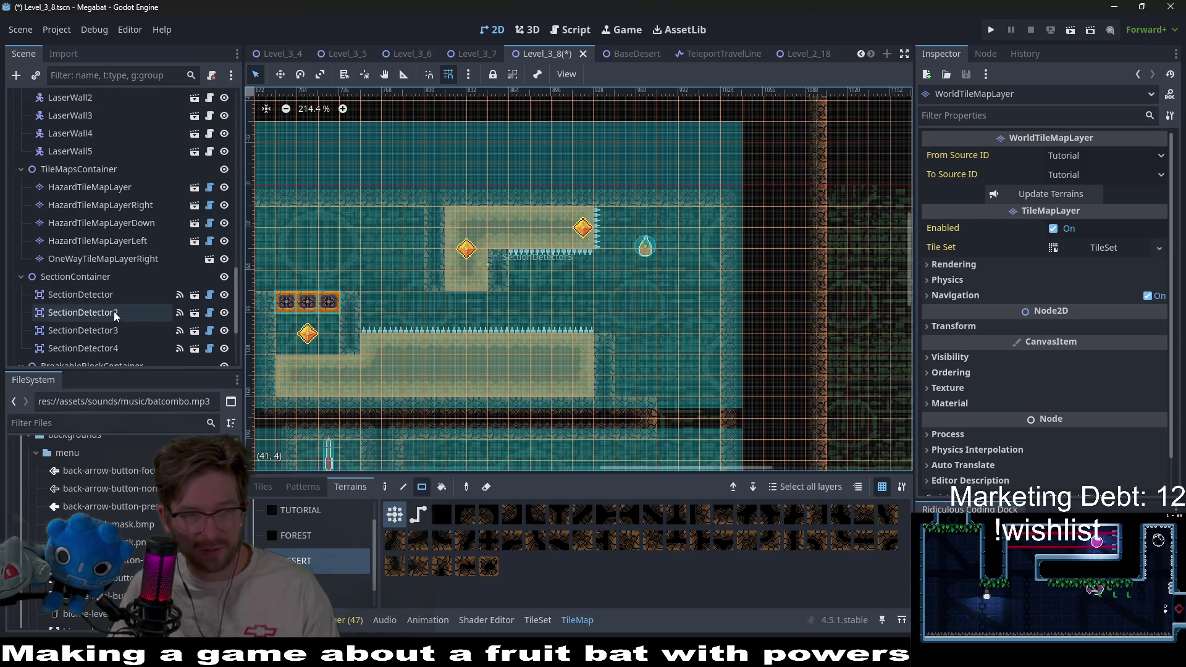
pyautogui.click(98, 205)
pyautogui.click(90, 186)
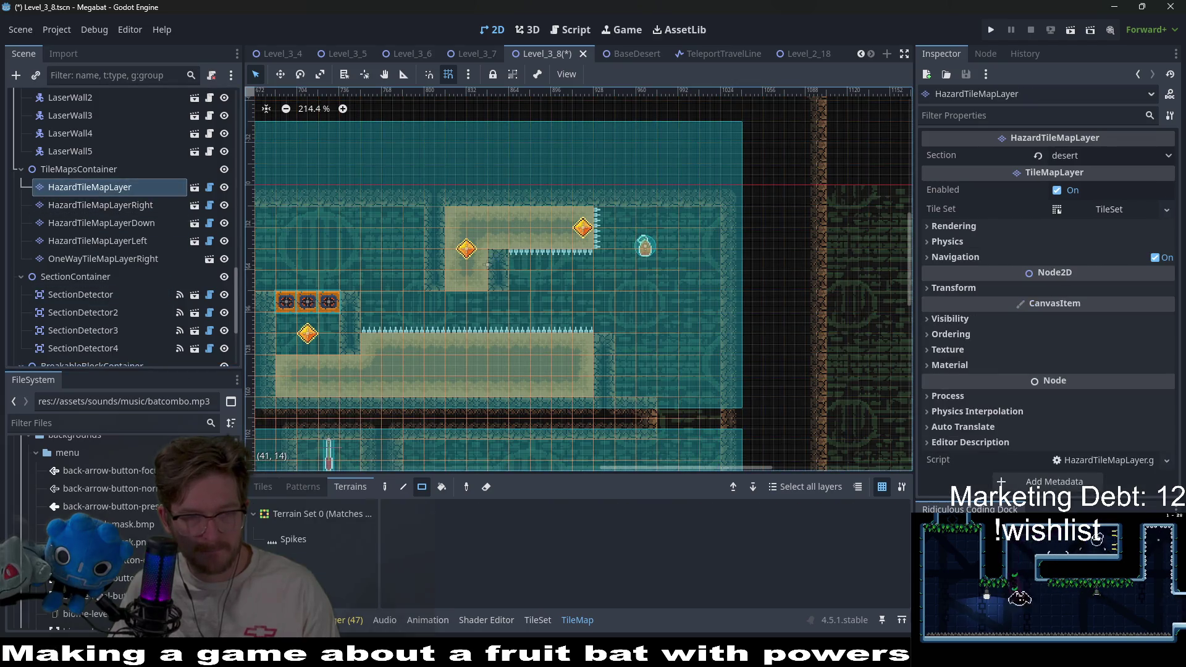
pyautogui.click(293, 539)
pyautogui.click(610, 328)
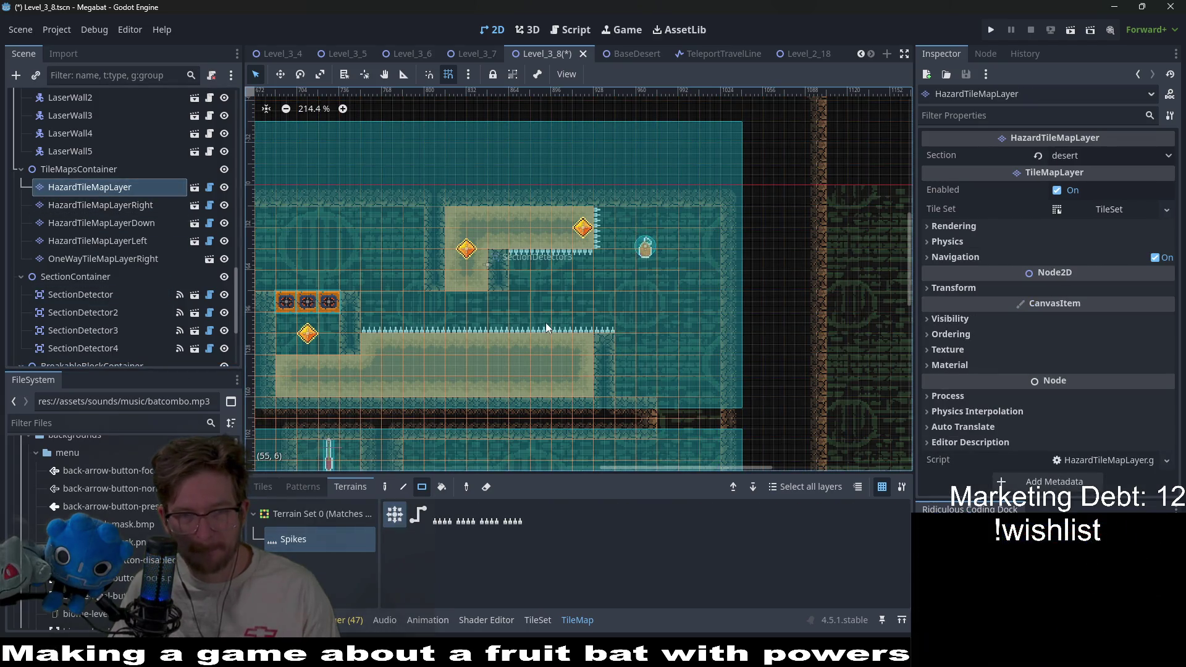
pyautogui.moveTo(547, 323); pyautogui.dragTo(618, 294)
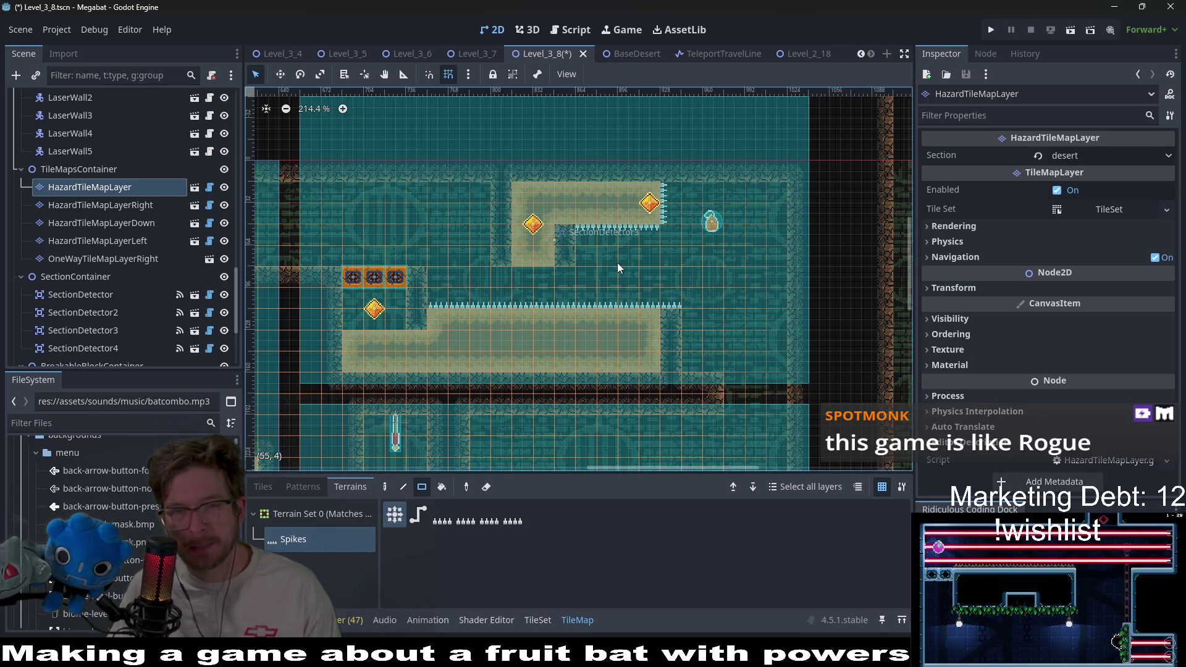
pyautogui.moveTo(617, 261); pyautogui.dragTo(730, 265)
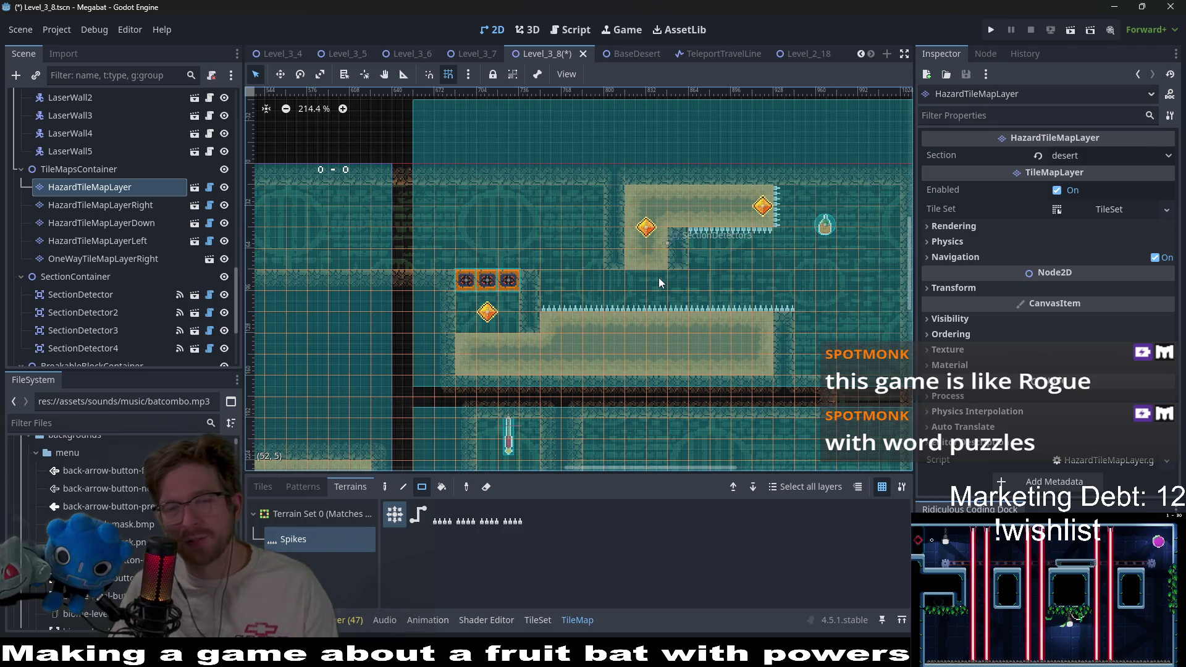
# Change Fruit2's Type from Teleport to Dig in the Inspector
pyautogui.scroll(-3, 151, 224)
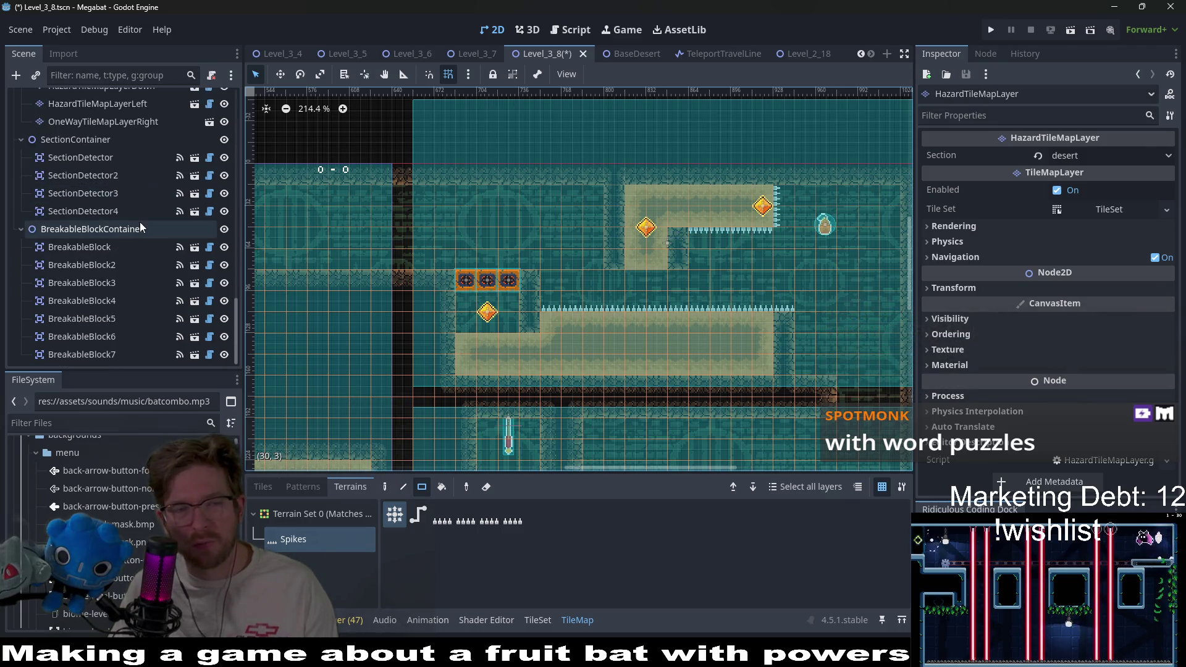
pyautogui.click(93, 300)
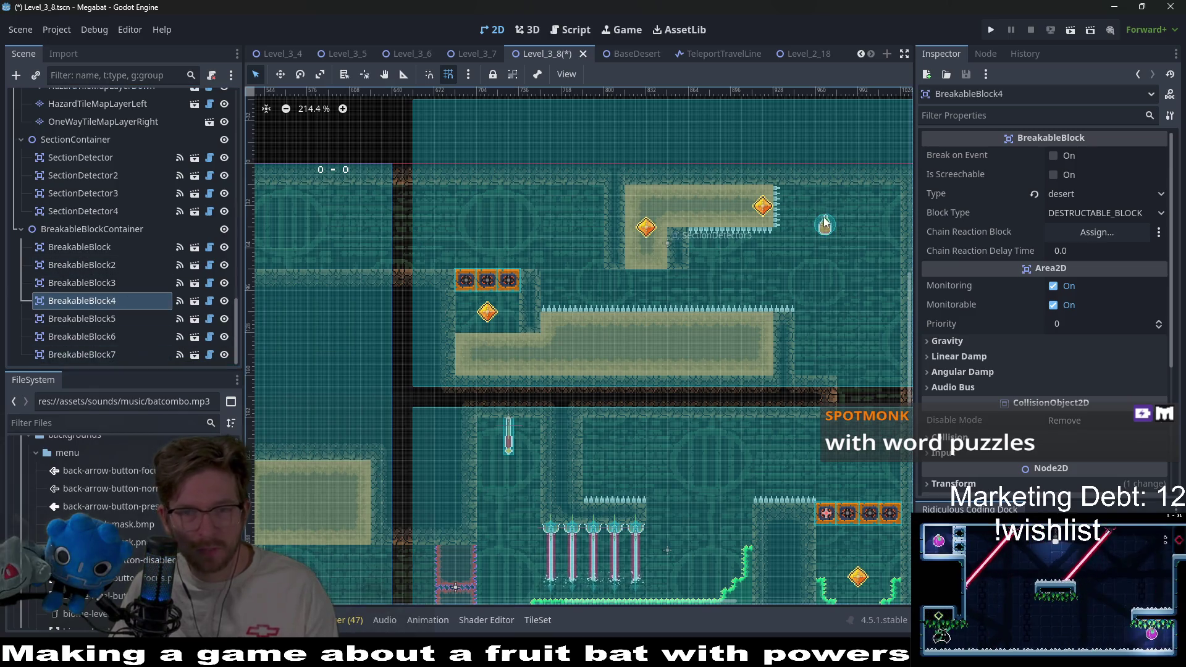
pyautogui.scroll(5, 146, 341)
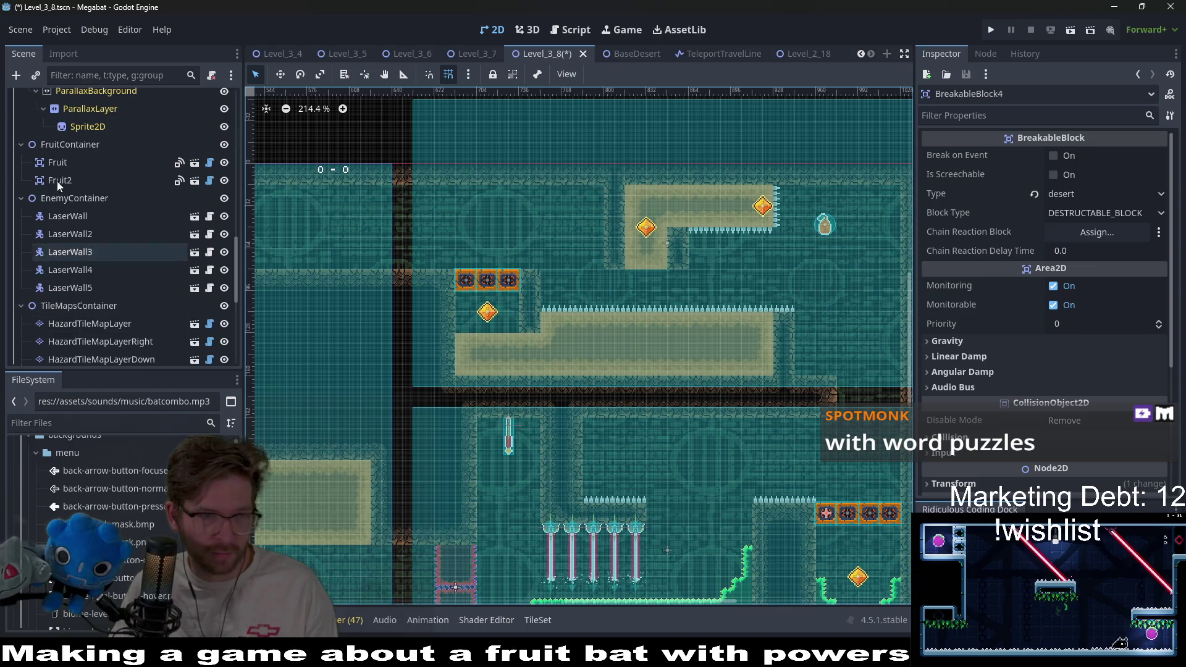
pyautogui.click(145, 179)
pyautogui.click(1116, 157)
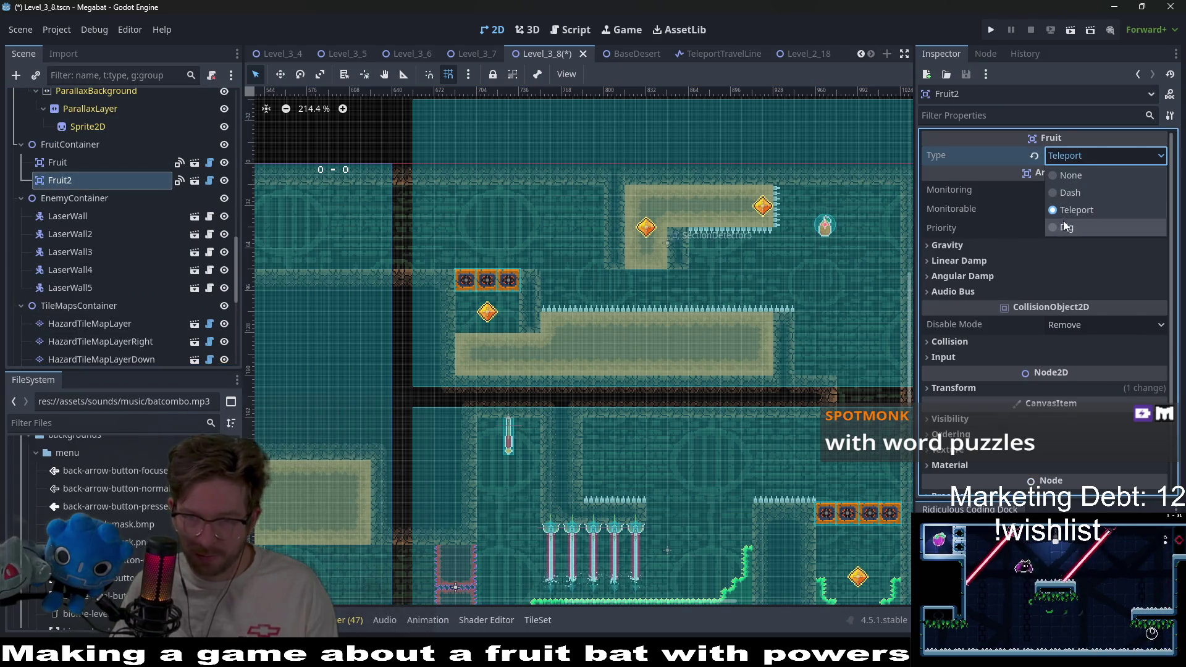
pyautogui.click(1062, 223)
# Drag the Dig fruit to the room's left side, left of the L-shaped platform
pyautogui.scroll(5, 680, 271)
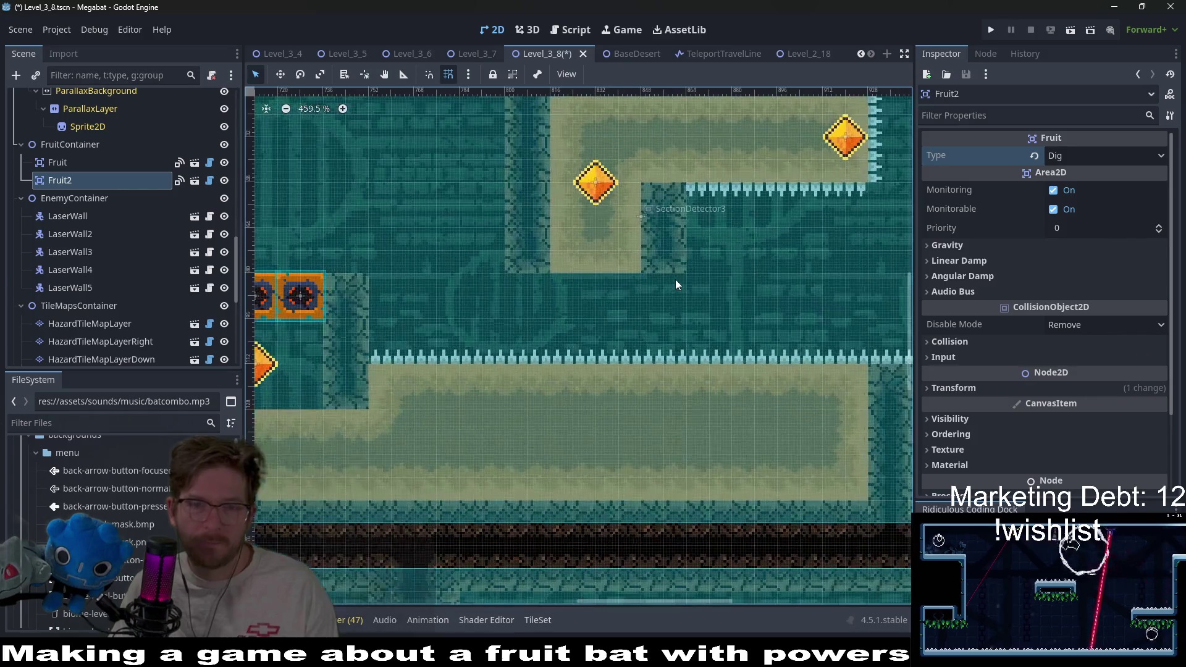
pyautogui.scroll(-3, 676, 279)
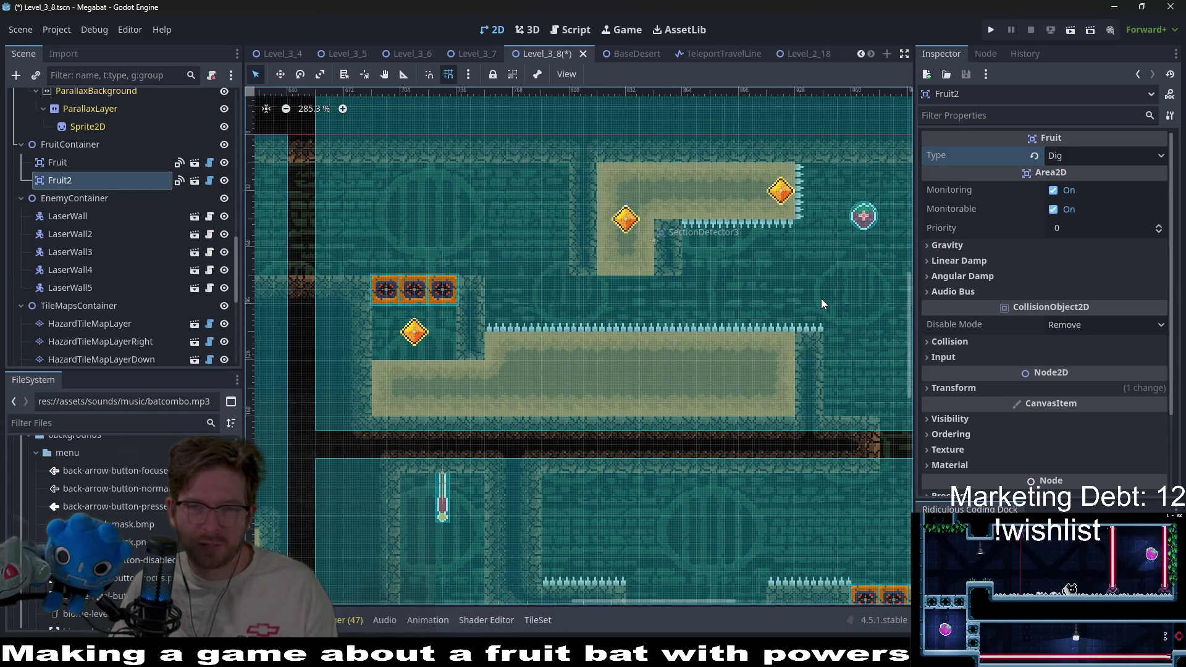
pyautogui.moveTo(821, 299); pyautogui.dragTo(651, 286)
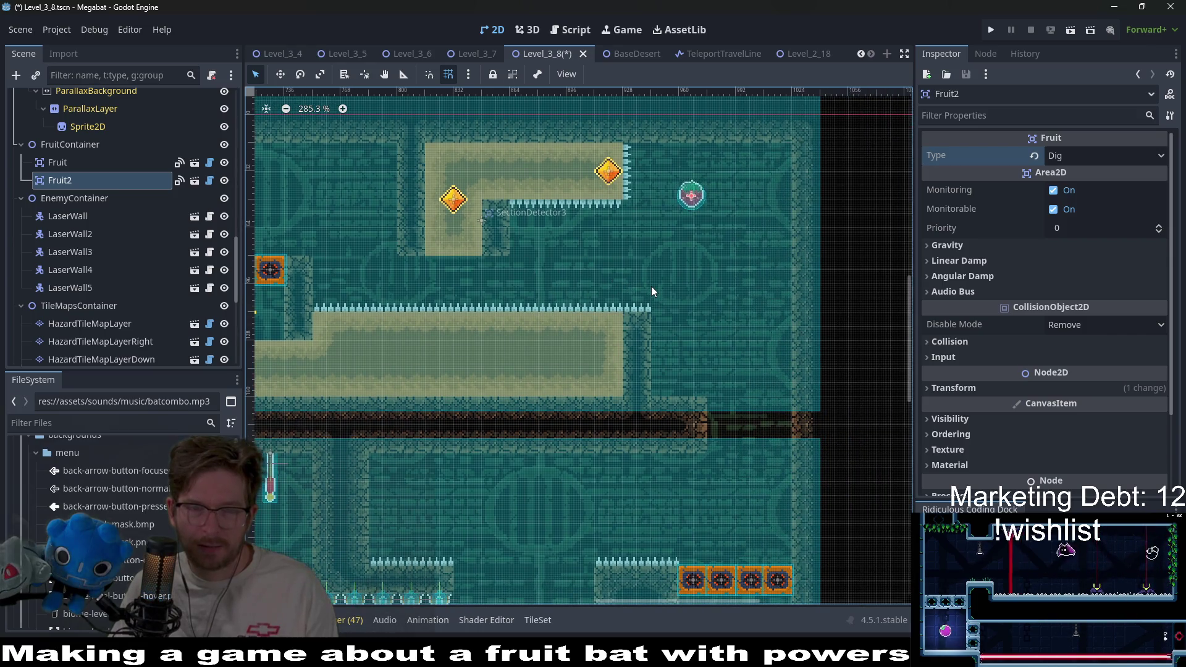
pyautogui.moveTo(442, 274); pyautogui.dragTo(591, 277)
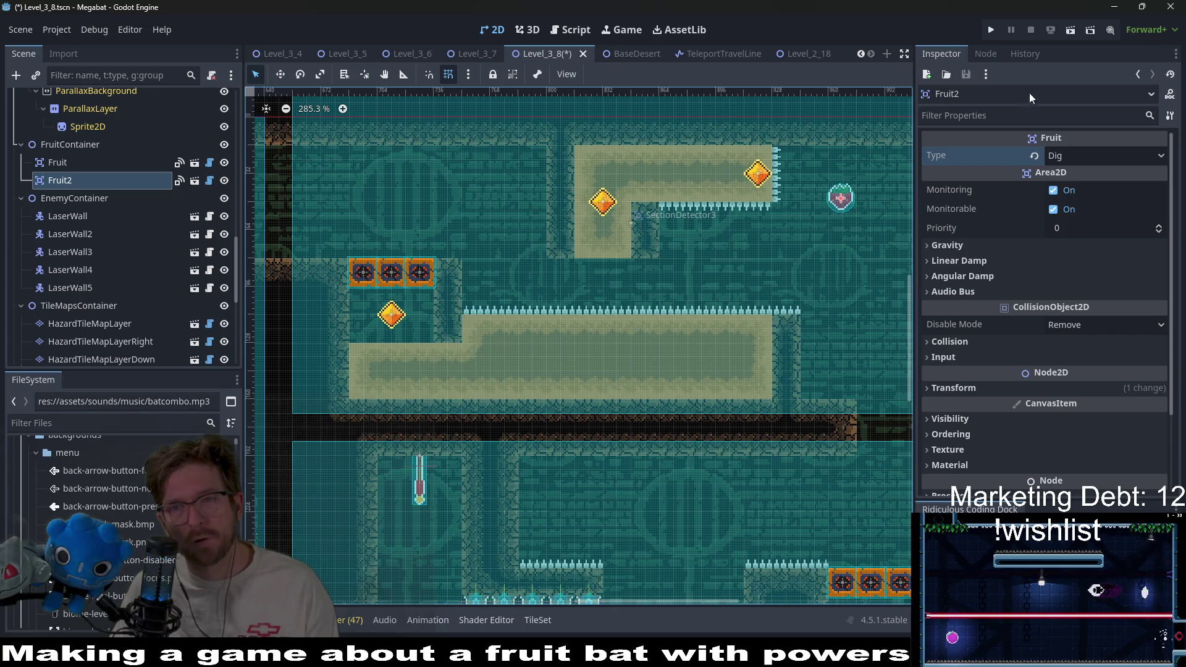
pyautogui.moveTo(847, 206)
pyautogui.mouseDown()
pyautogui.moveTo(745, 233)
pyautogui.moveTo(393, 195)
pyautogui.mouseUp()
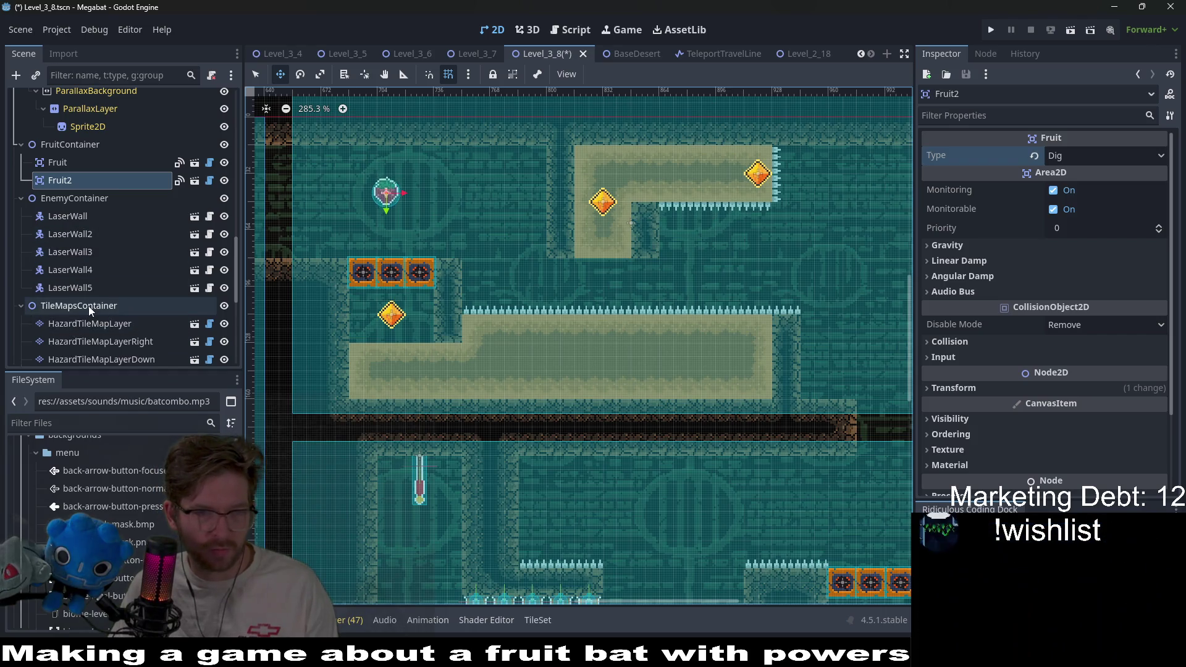
# Move BreakableBlock through BreakableBlock3 right of the spiked platform, then run the current scene
pyautogui.scroll(-3, 88, 306)
pyautogui.scroll(-3, 84, 314)
pyautogui.click(118, 285)
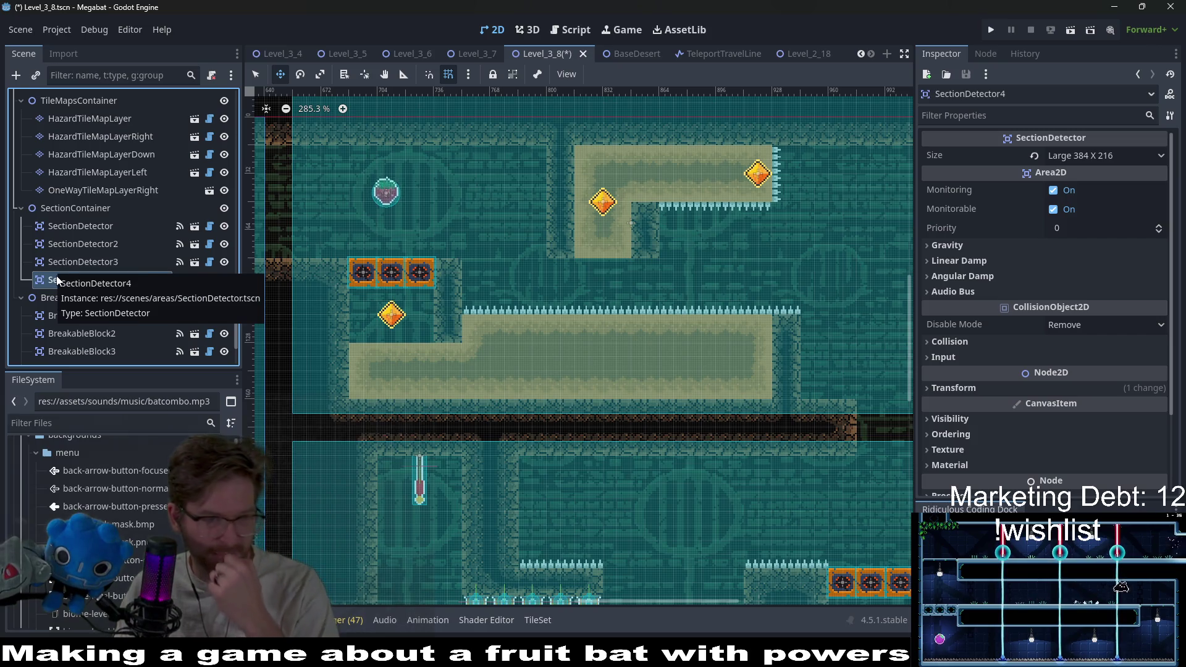
pyautogui.click(91, 317)
pyautogui.keyDown('shift'); pyautogui.click(82, 351); pyautogui.keyUp('shift')
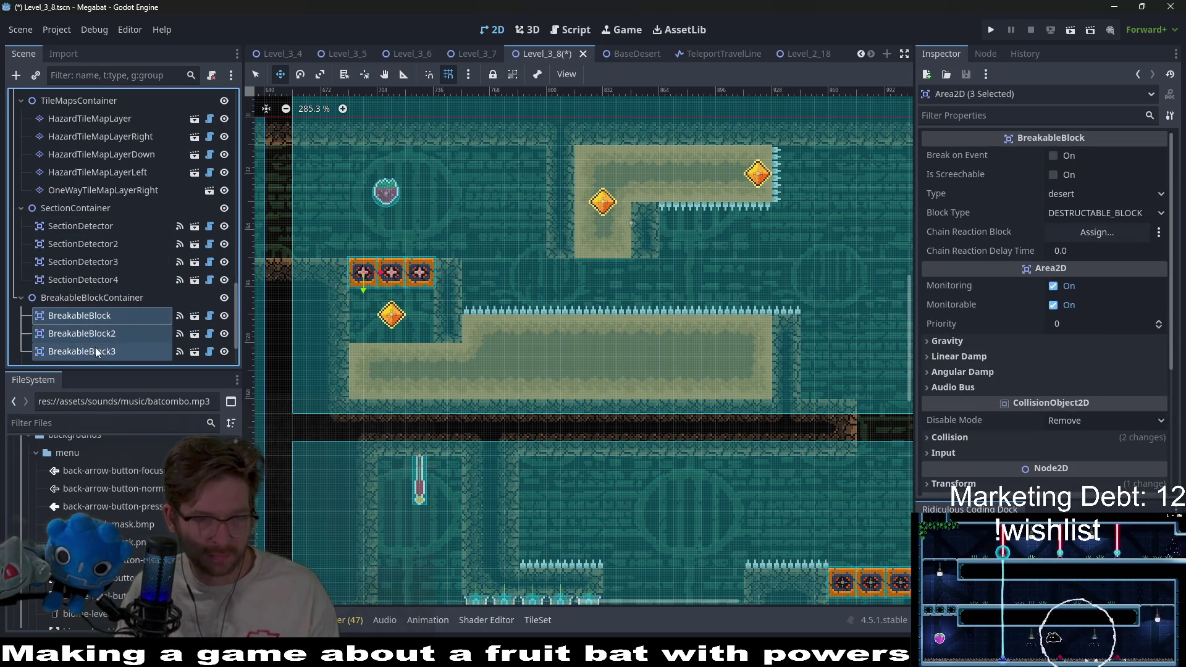
pyautogui.scroll(-4, 488, 295)
pyautogui.moveTo(454, 295)
pyautogui.mouseDown()
pyautogui.moveTo(797, 323)
pyautogui.moveTo(755, 328)
pyautogui.mouseUp()
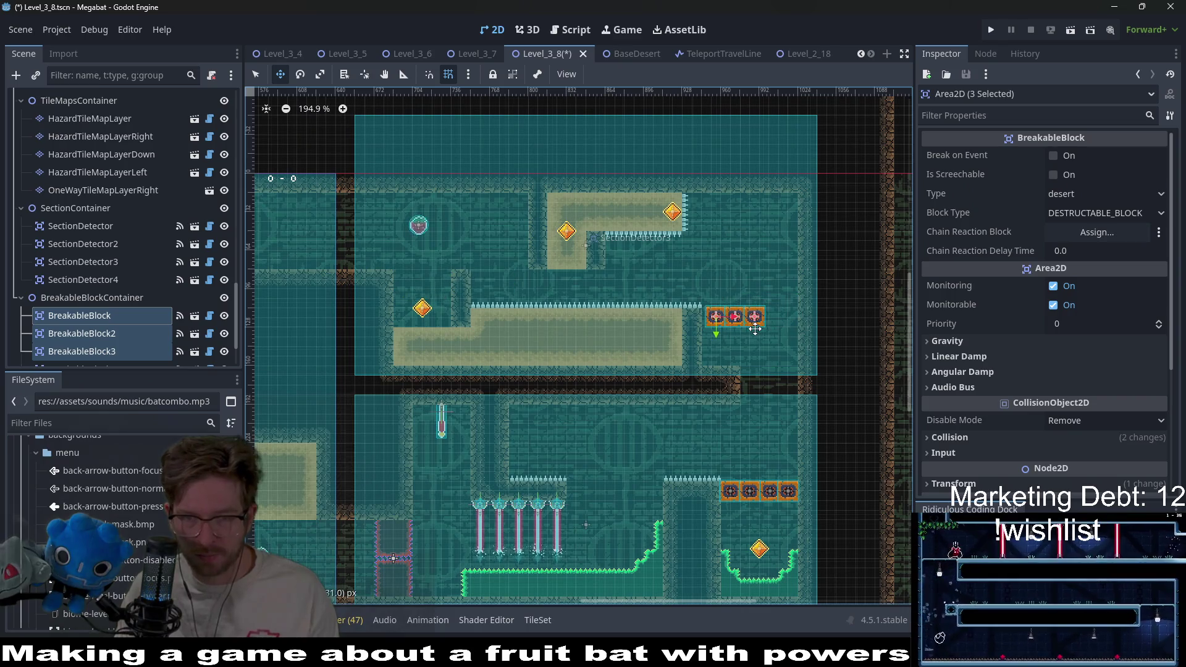
pyautogui.click(1071, 31)
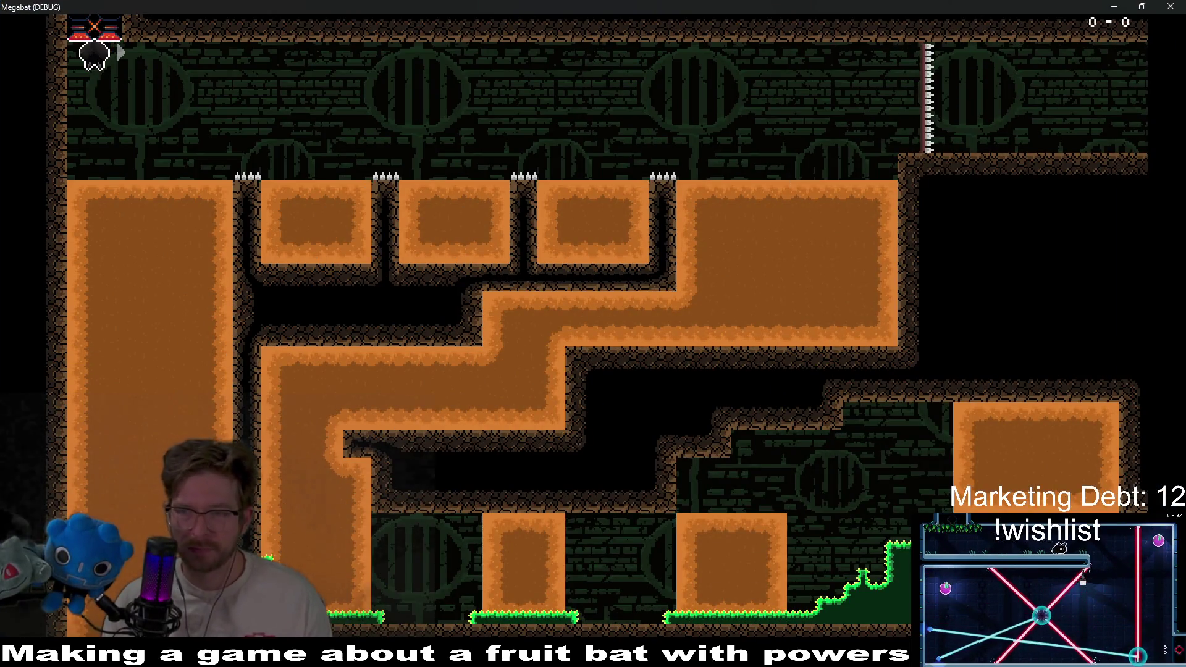
# Fly right, collect the fruit power-up, dig up through the blocks and reach the left gem
pyautogui.press('Right')
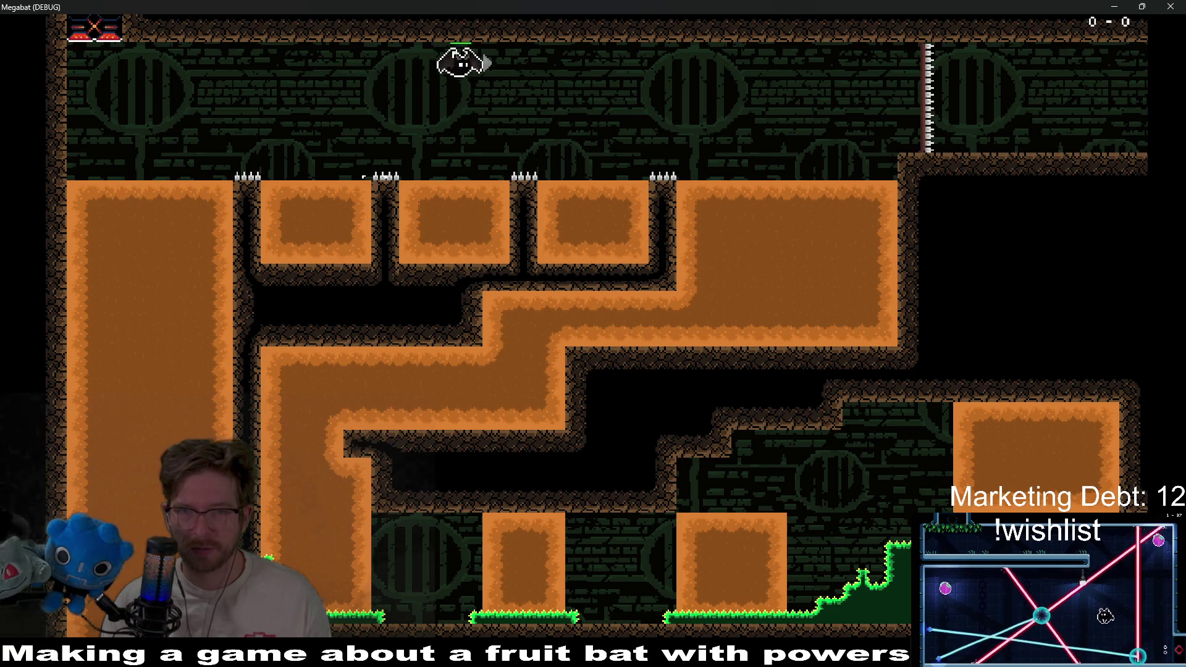
pyautogui.press('Right')
pyautogui.press('Right')
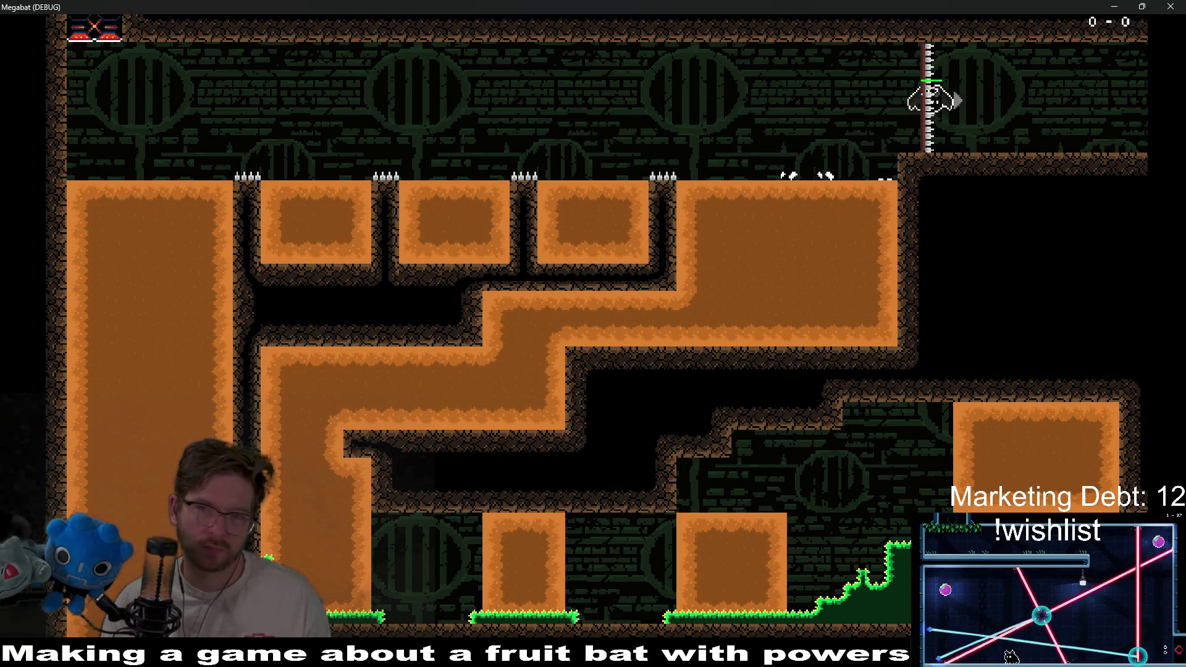
pyautogui.press('Up')
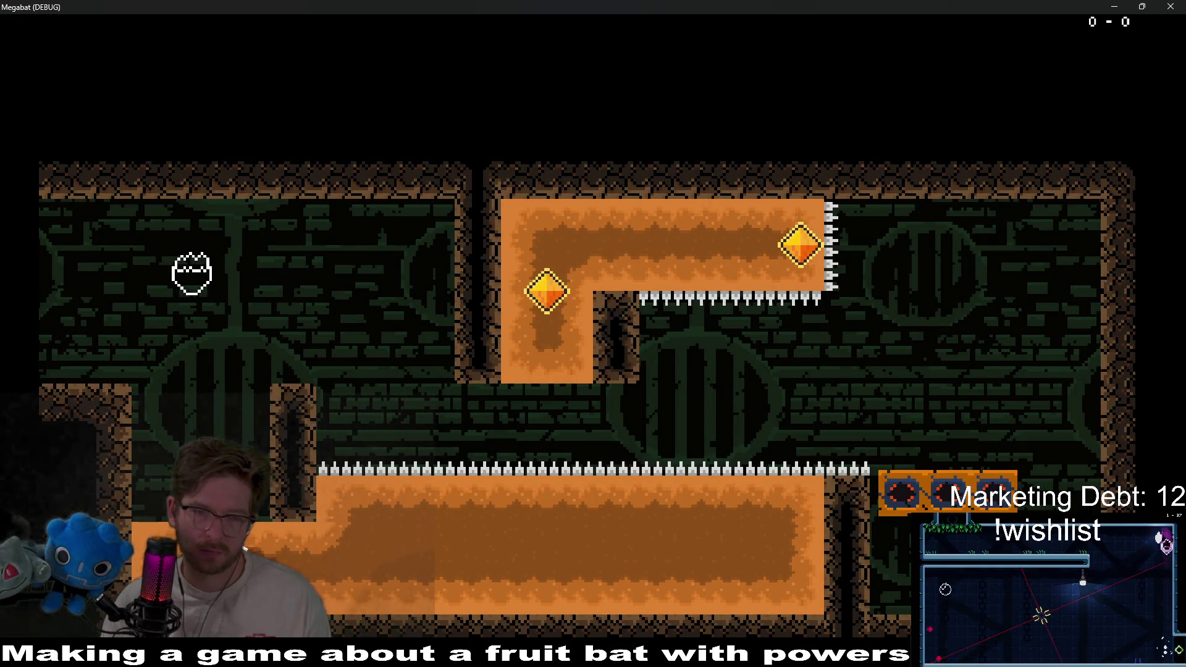
pyautogui.press('Right')
pyautogui.press('Up')
pyautogui.press('Left')
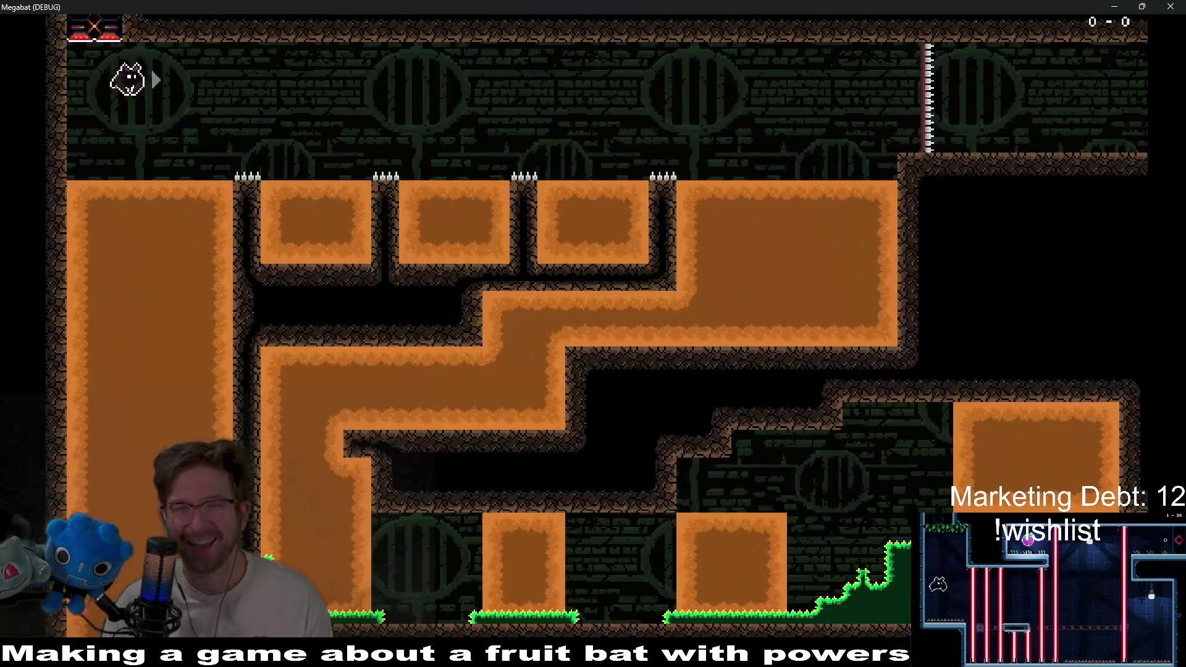
# After respawning, grab the strawberry and burrow through the dirt to collect the green gem
pyautogui.press('Right')
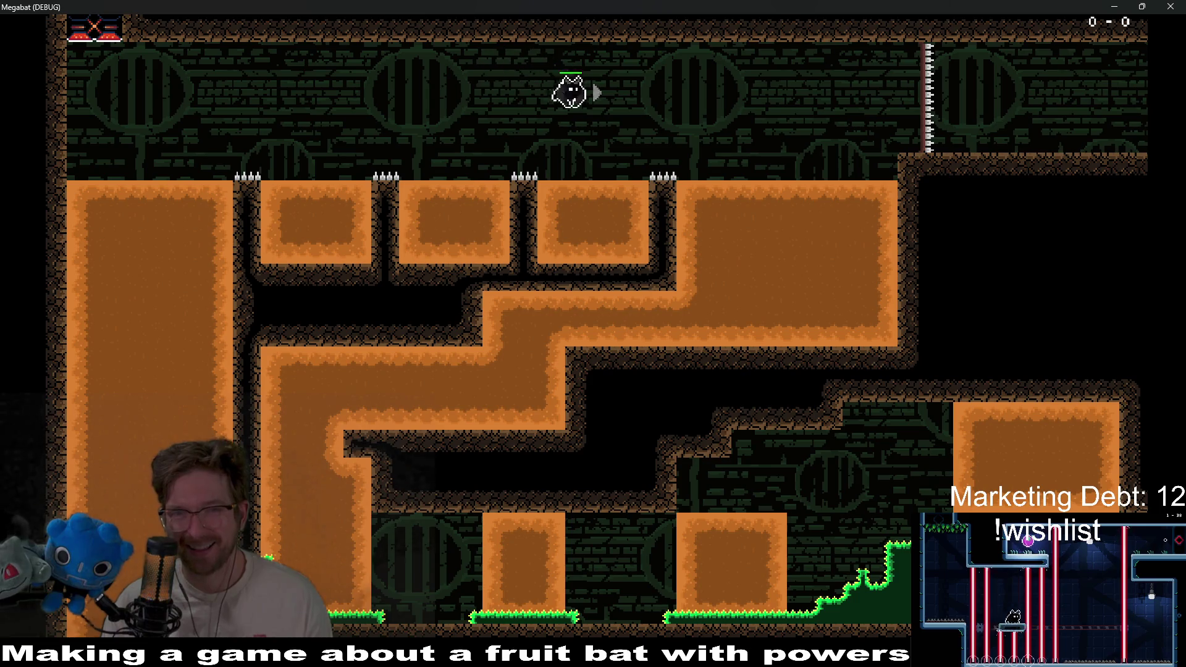
pyautogui.press('Right')
pyautogui.press('Right')
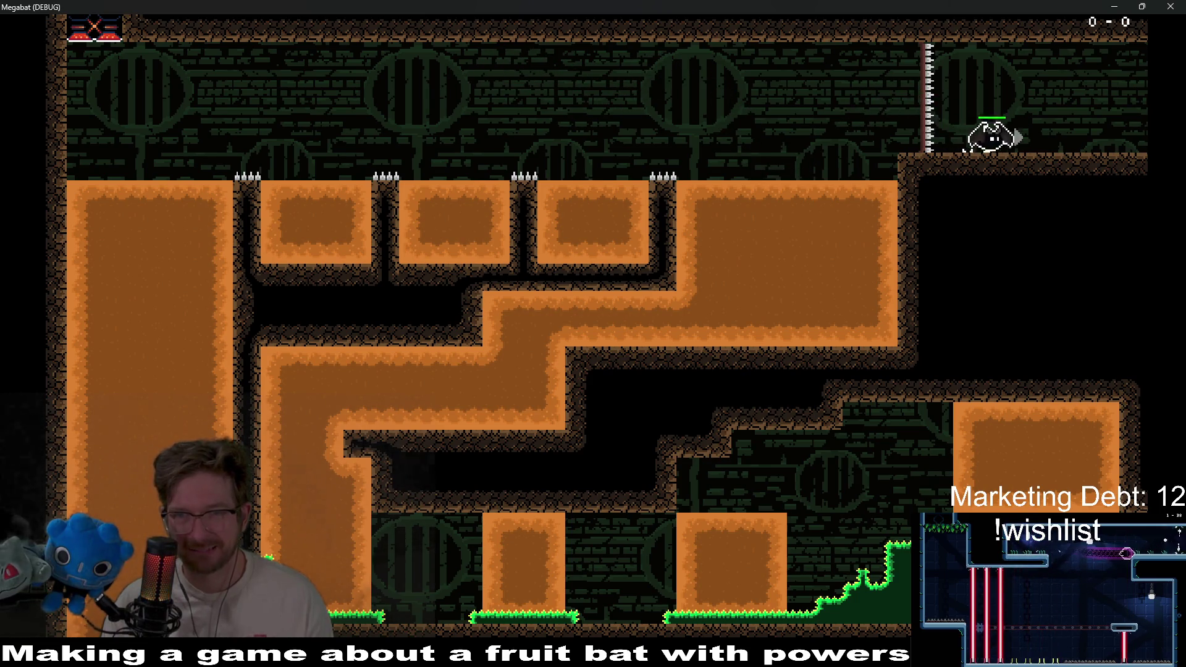
pyautogui.press('Left')
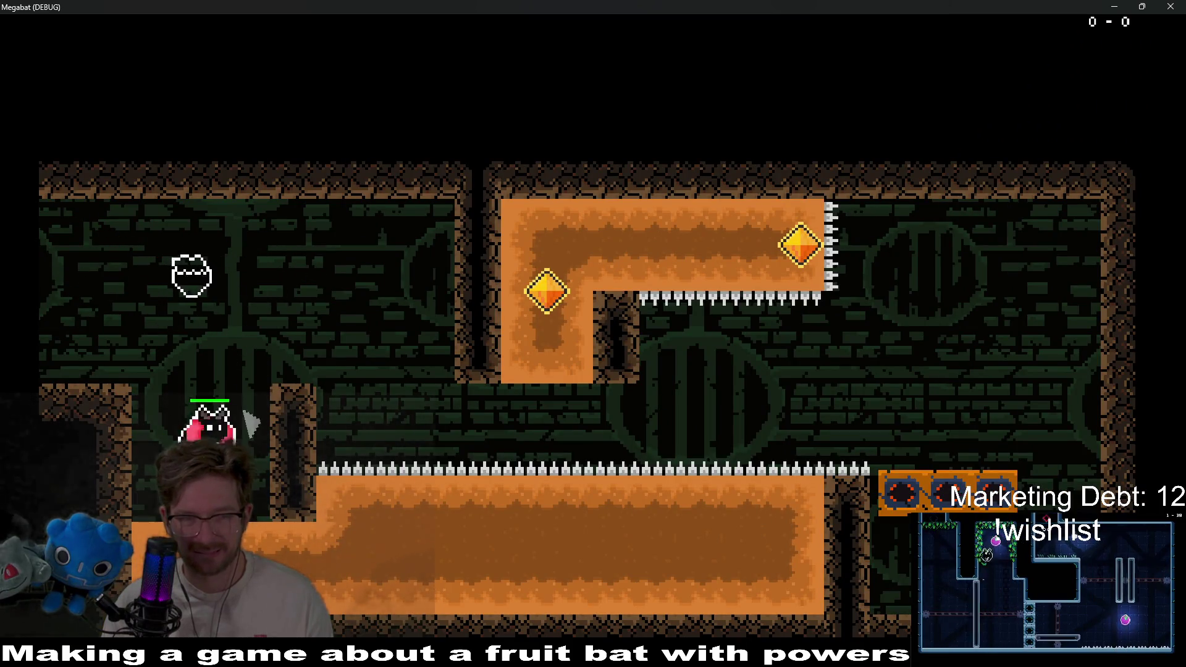
pyautogui.press('Down')
pyautogui.press('Left')
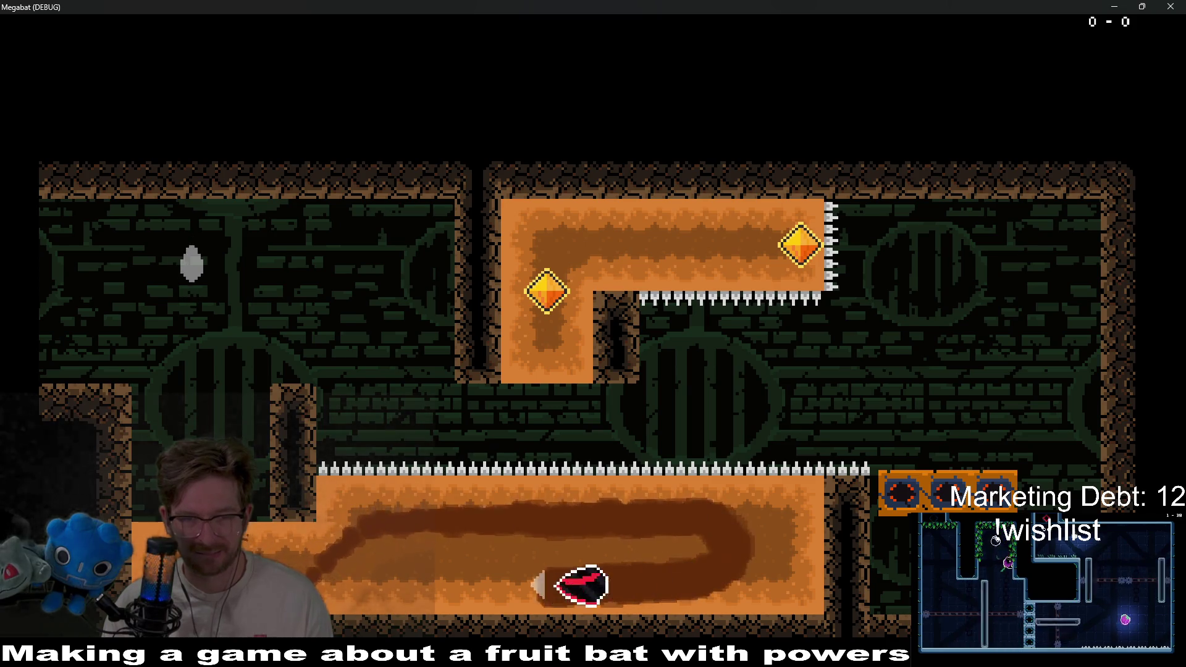
pyautogui.press('Up')
pyautogui.press('Right')
pyautogui.press('Up')
pyautogui.press('Right')
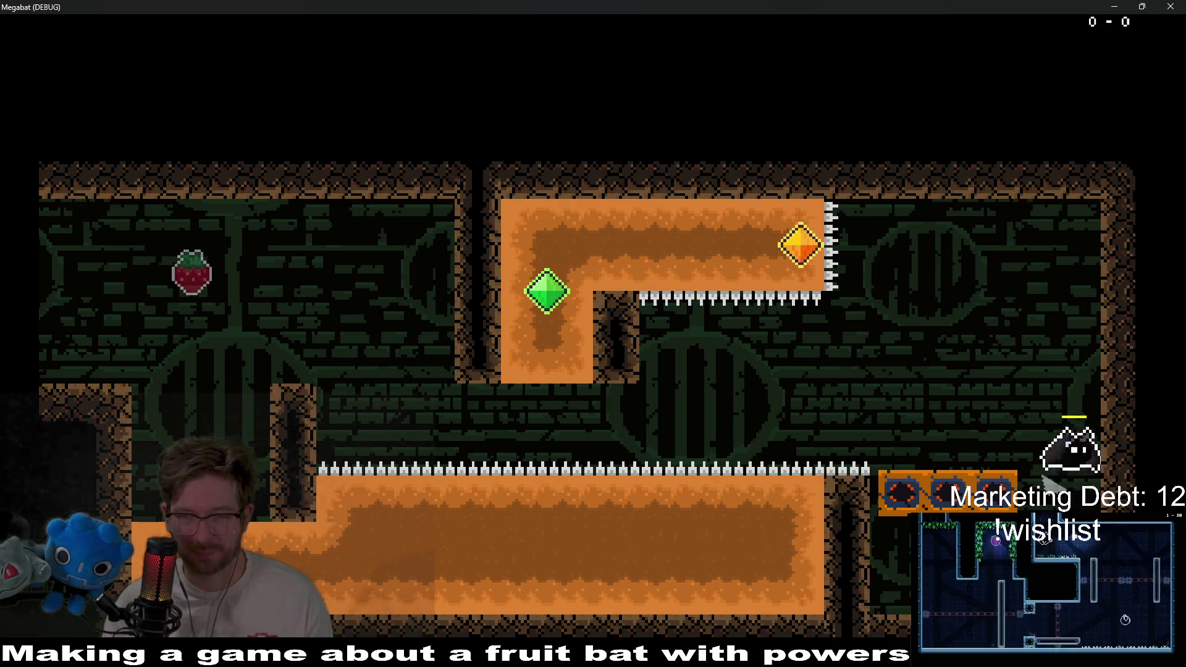
# Test jumps along the block ledge, then close the debug window with F8
pyautogui.press('Left')
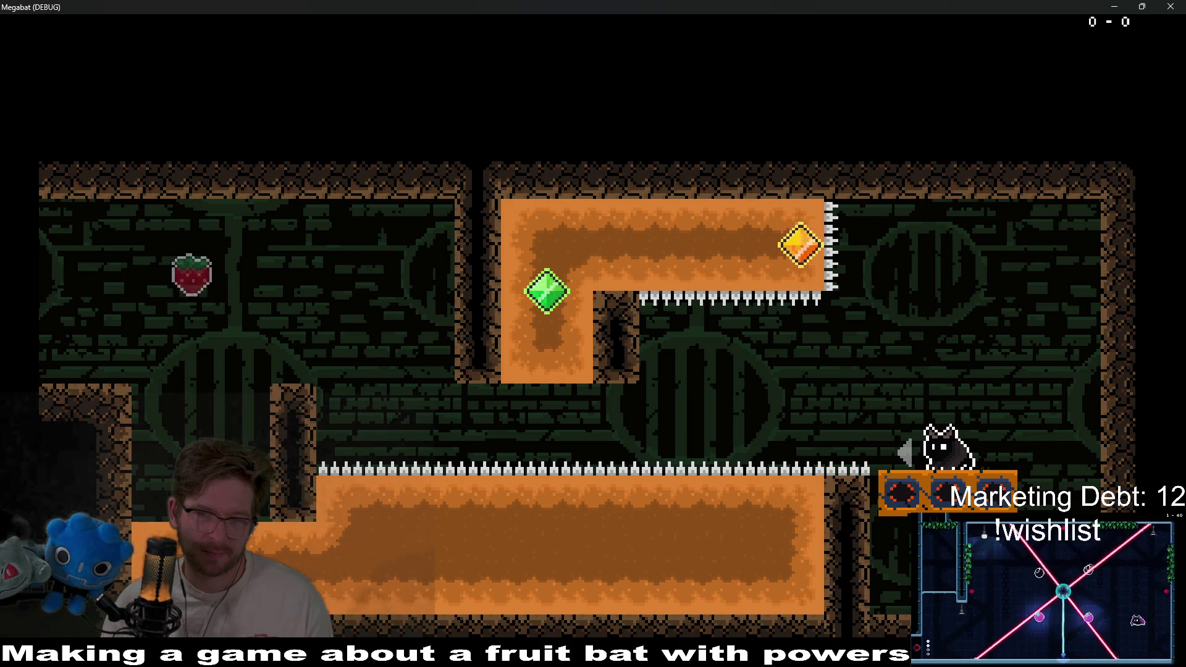
pyautogui.press('Left')
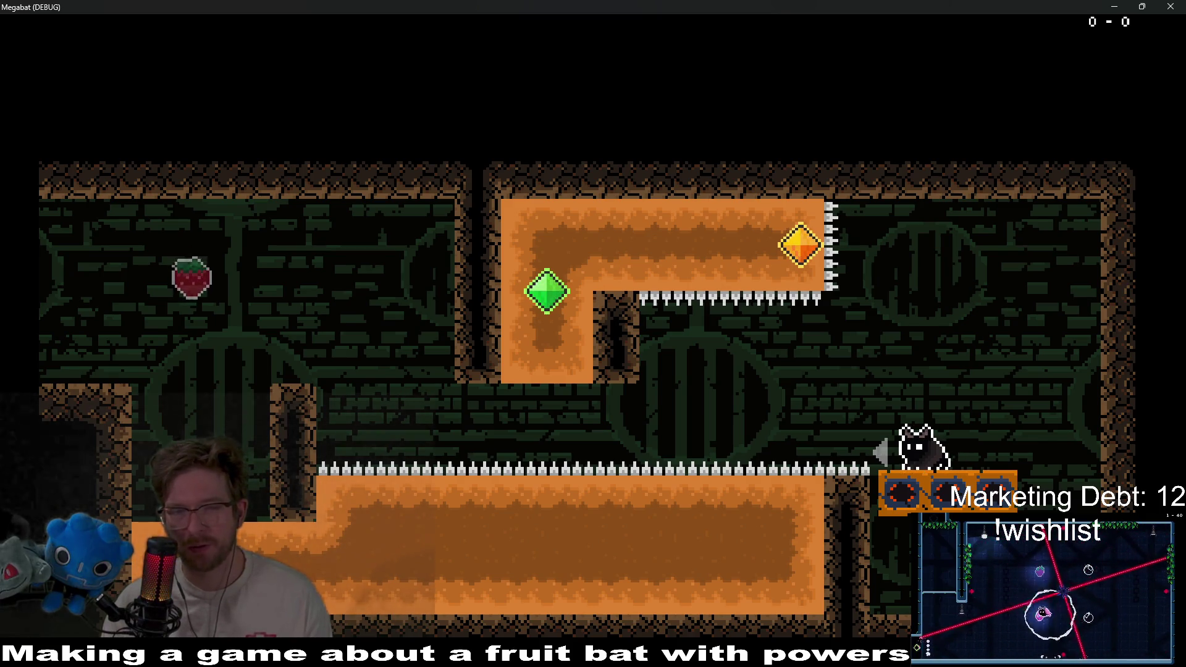
pyautogui.press('space')
pyautogui.press('Right')
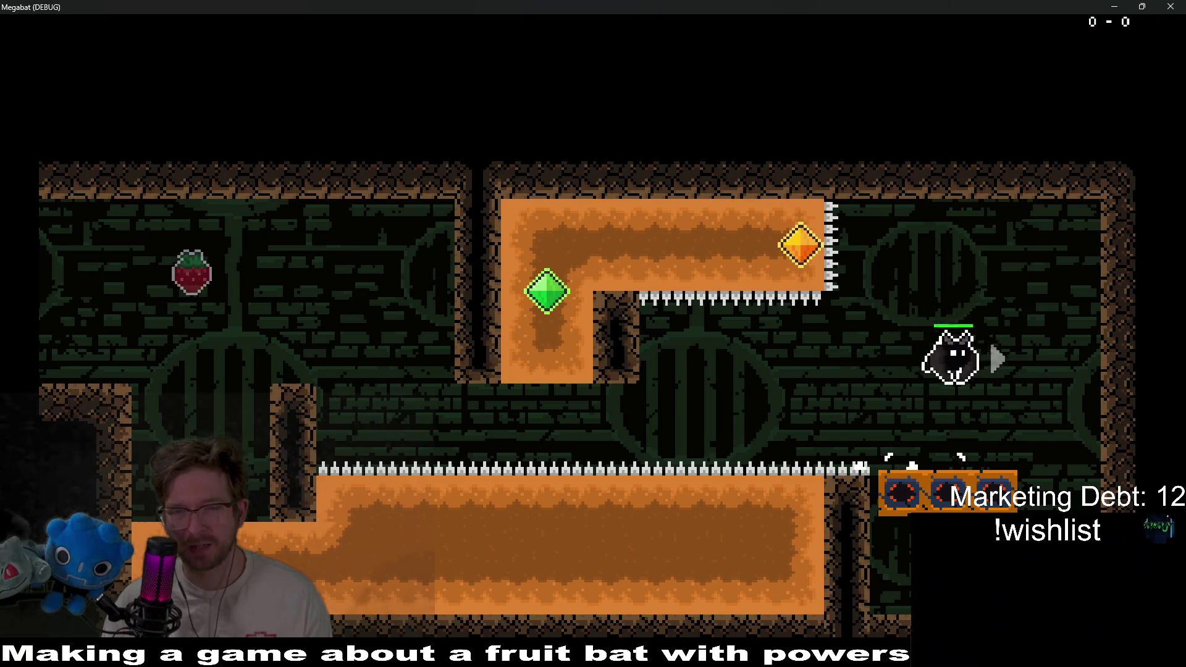
pyautogui.press('Left')
pyautogui.press('space')
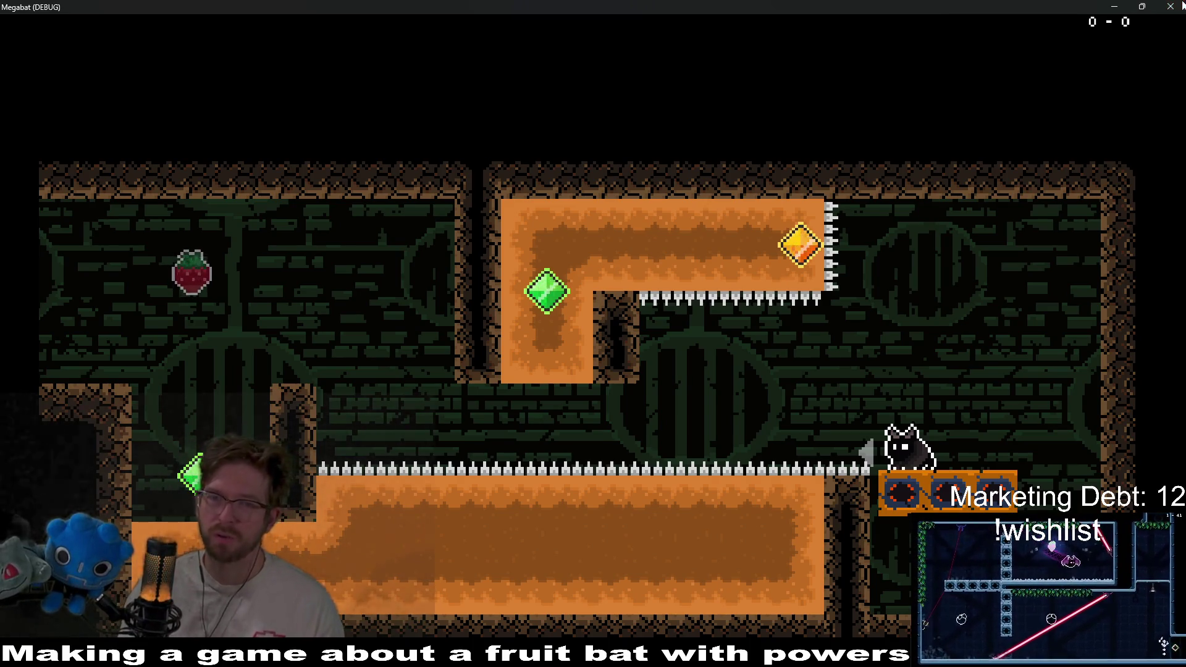
pyautogui.press('F8')
# On WorldTileMapLayer, fill the gap beside the upper sand block with DESERT terrain
pyautogui.scroll(2, 582, 289)
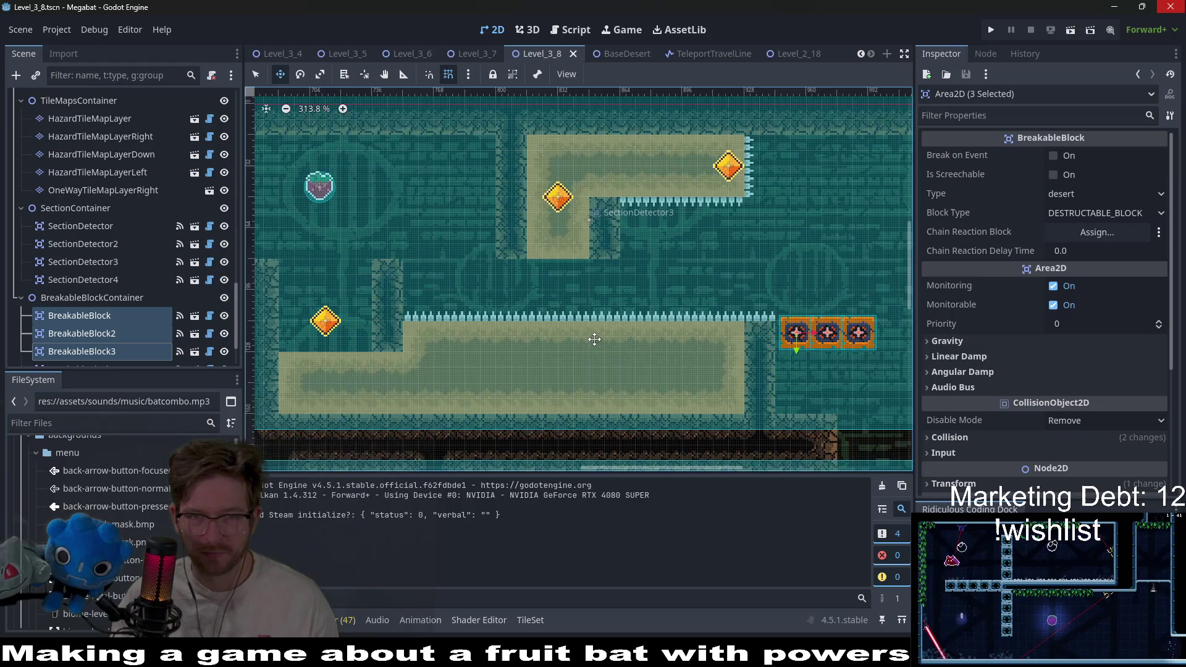
pyautogui.scroll(2, 595, 339)
pyautogui.scroll(2, 574, 346)
pyautogui.hscroll(-3, 563, 346)
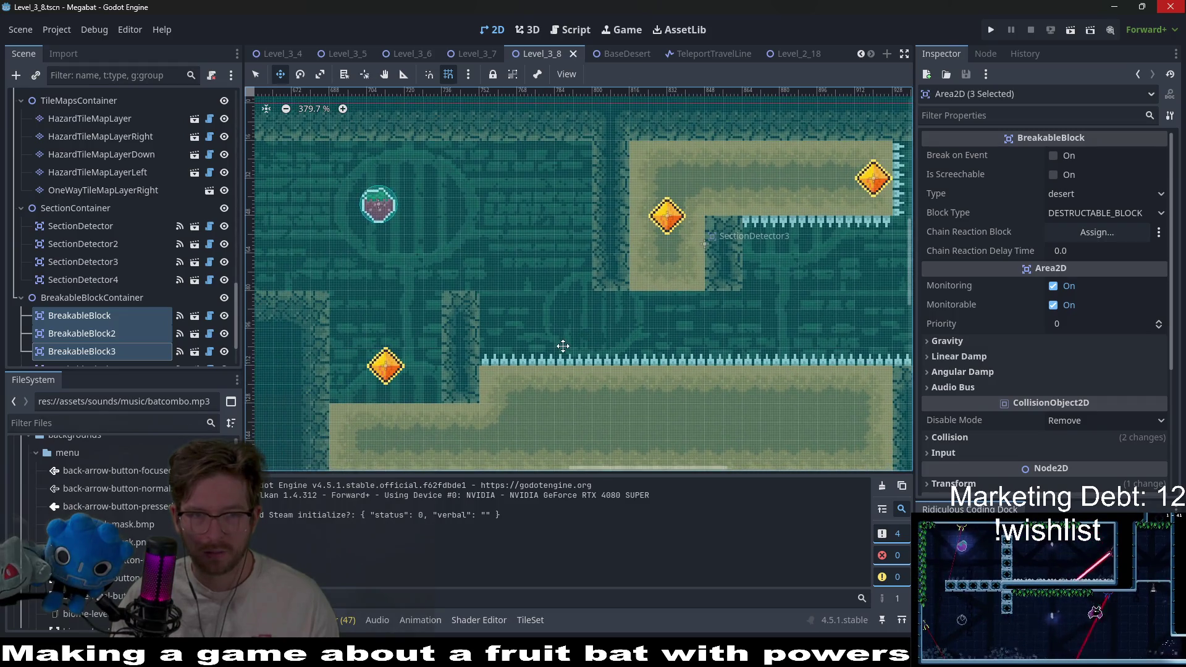
pyautogui.scroll(10, 117, 276)
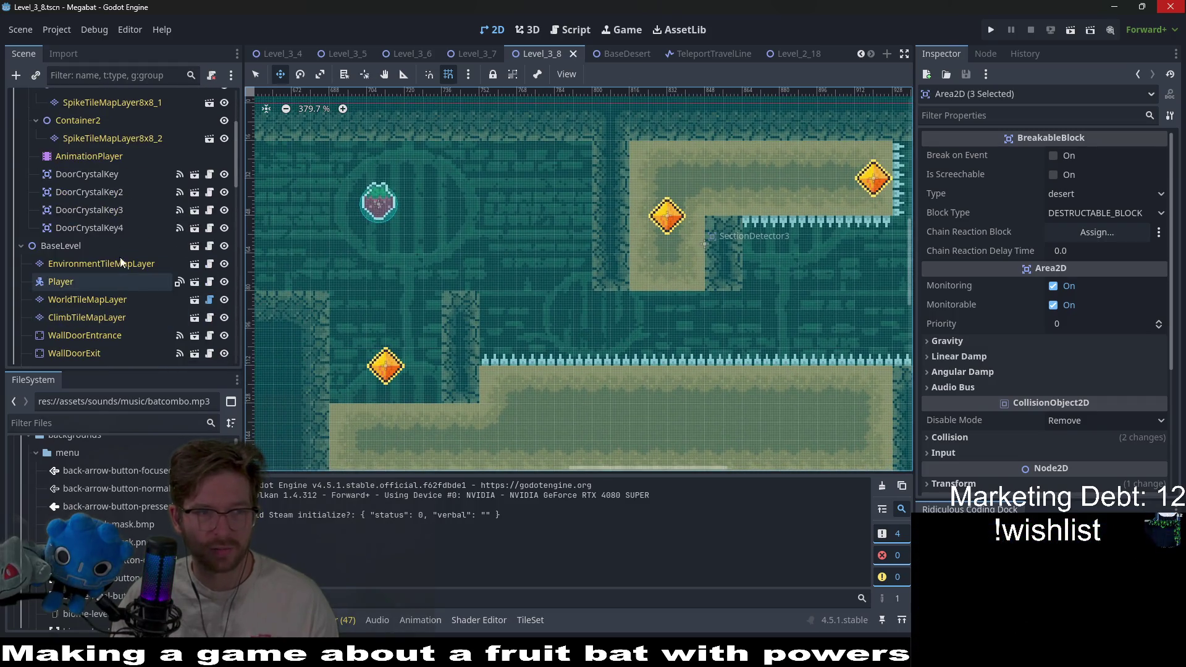
pyautogui.click(73, 296)
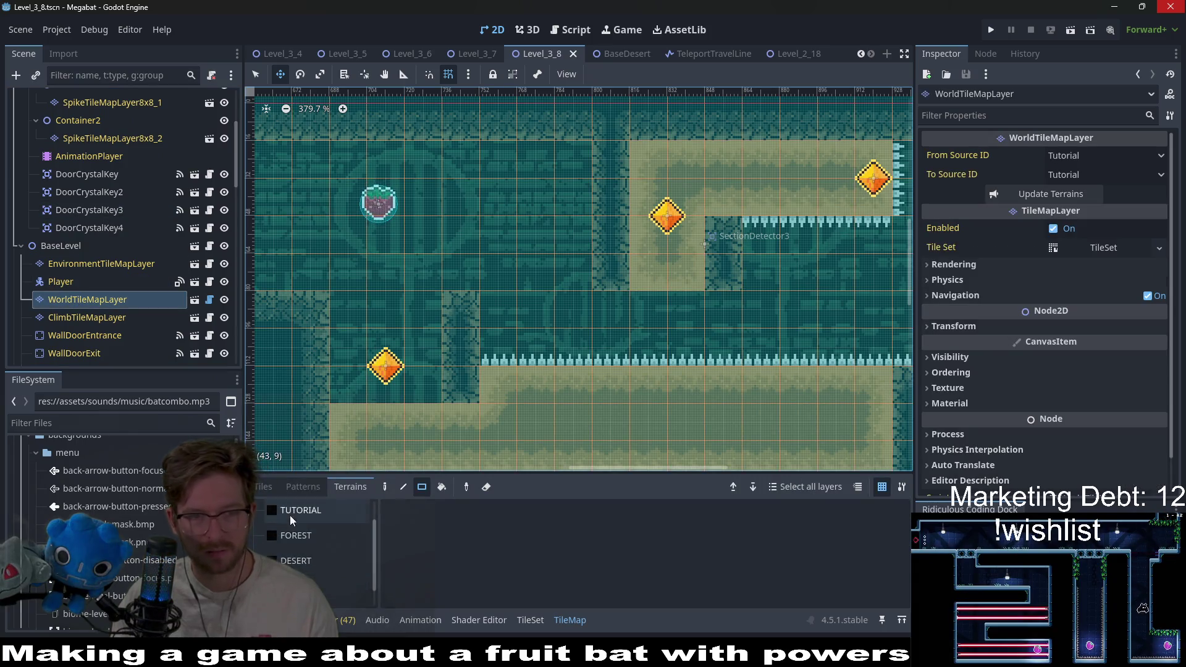
pyautogui.click(295, 561)
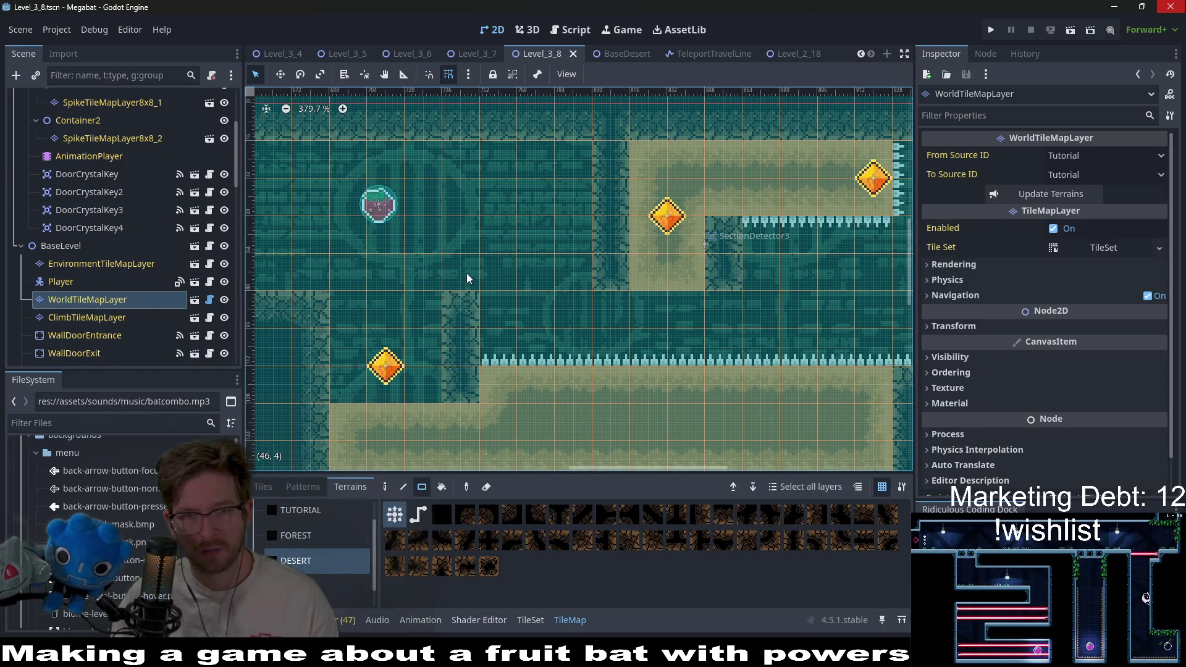
pyautogui.moveTo(457, 272); pyautogui.dragTo(560, 272)
# Paint a first strip of desert wall above the lower sand ledge
pyautogui.hscroll(3, 618, 272)
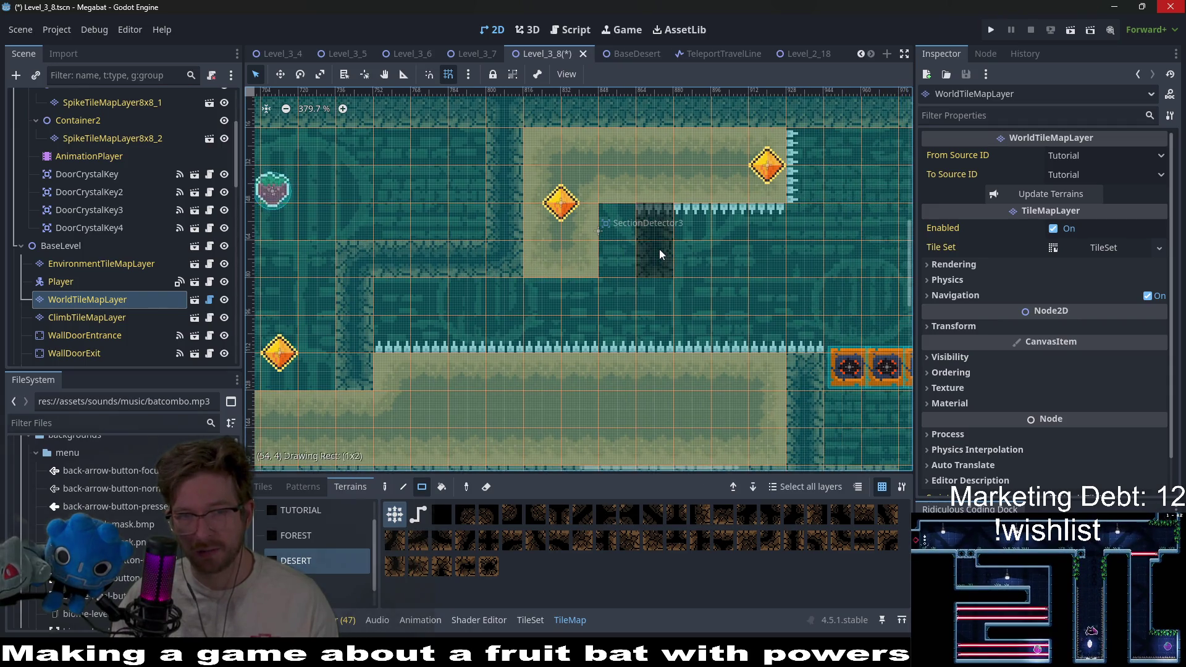
pyautogui.scroll(-2, 717, 272)
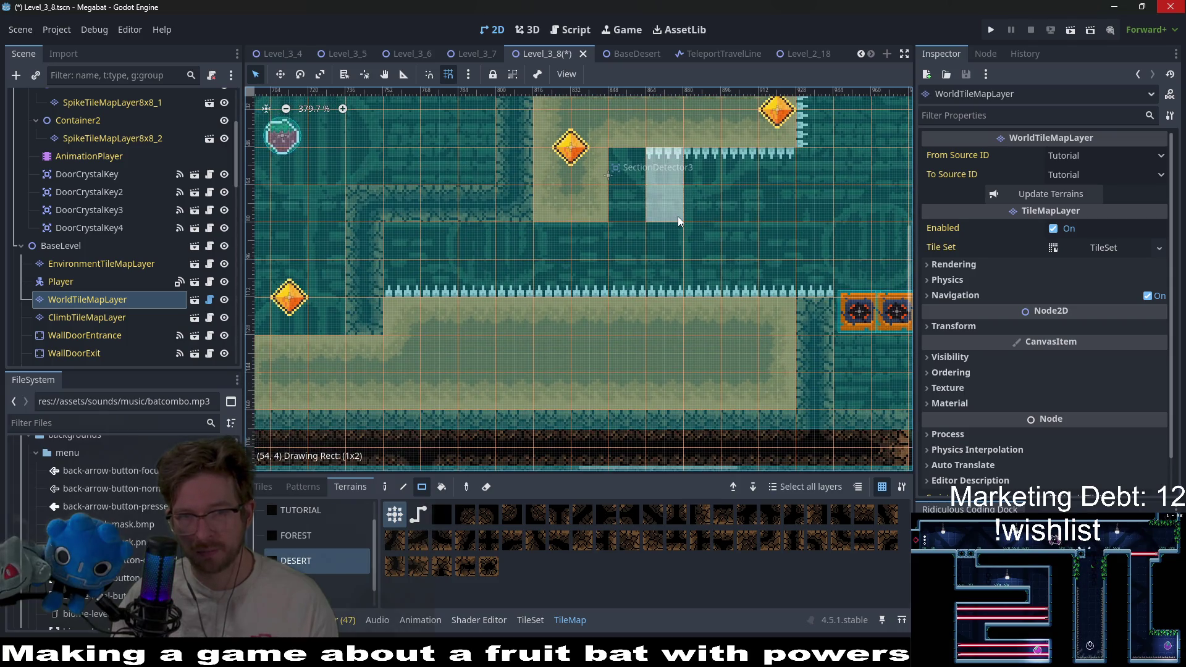
pyautogui.scroll(2, 676, 186)
pyautogui.hscroll(2, 676, 186)
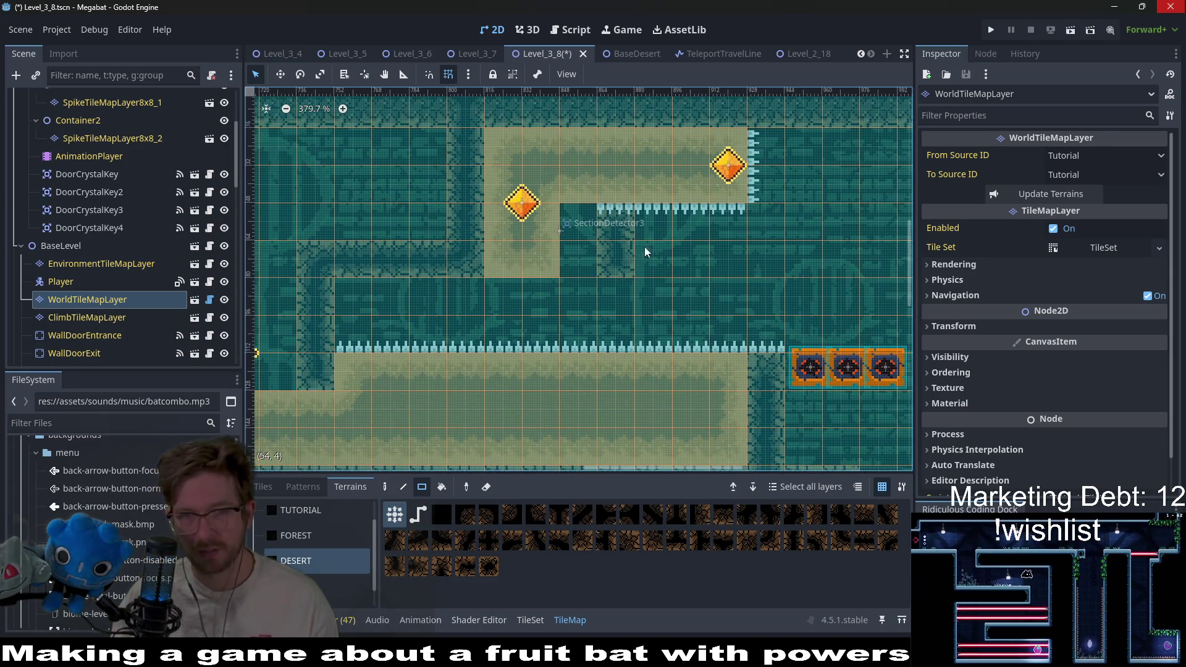
pyautogui.hscroll(2, 700, 264)
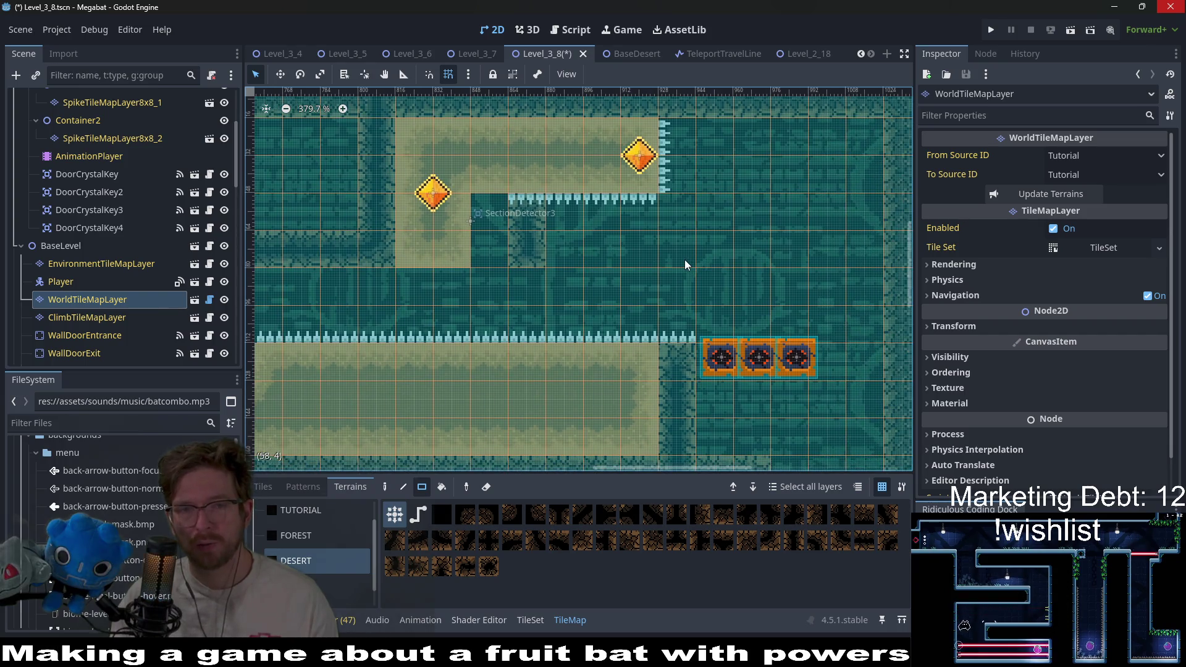
pyautogui.scroll(2, 503, 159)
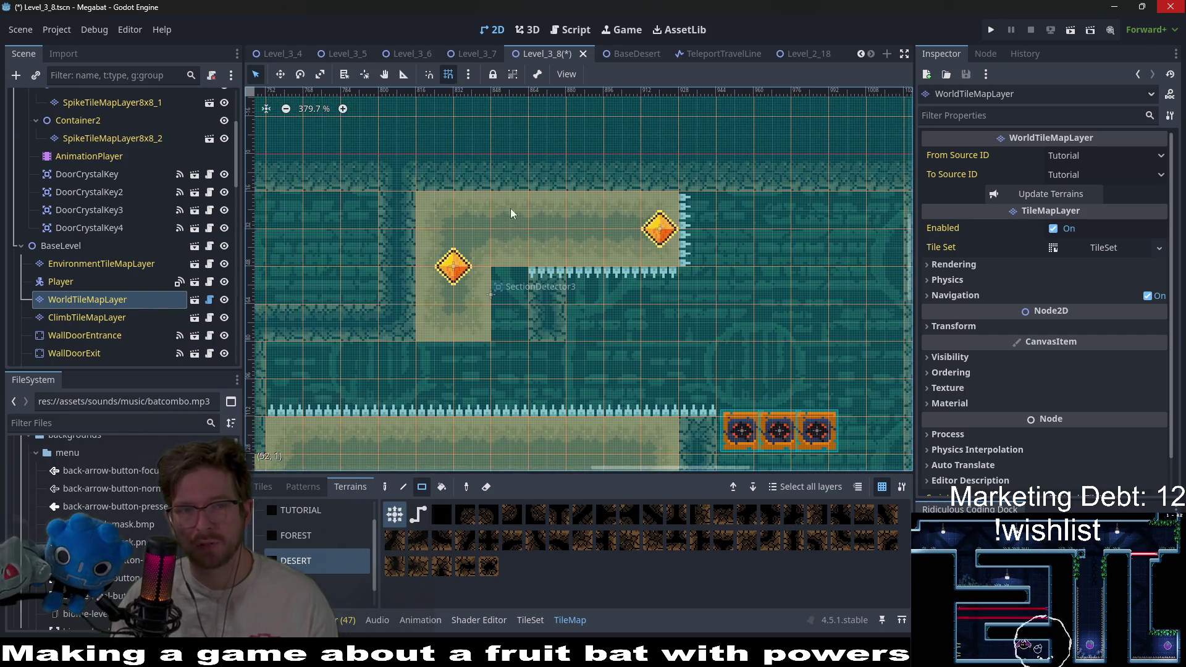
pyautogui.scroll(-4, 482, 204)
pyautogui.hscroll(-2, 700, 247)
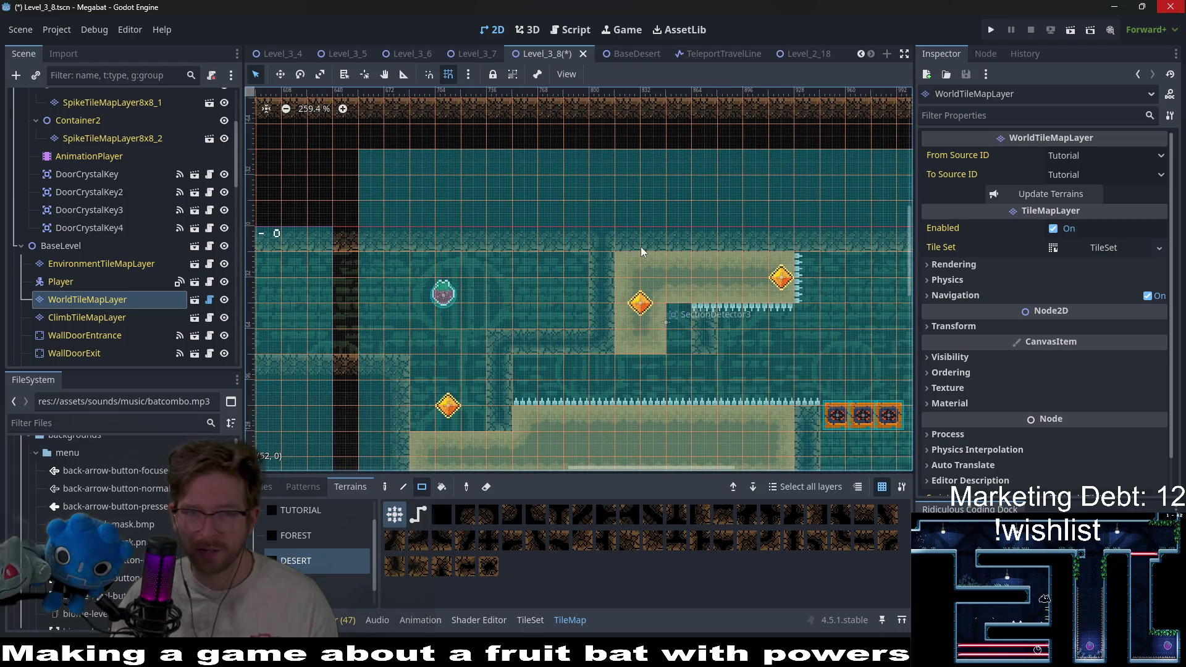
pyautogui.hscroll(2, 519, 254)
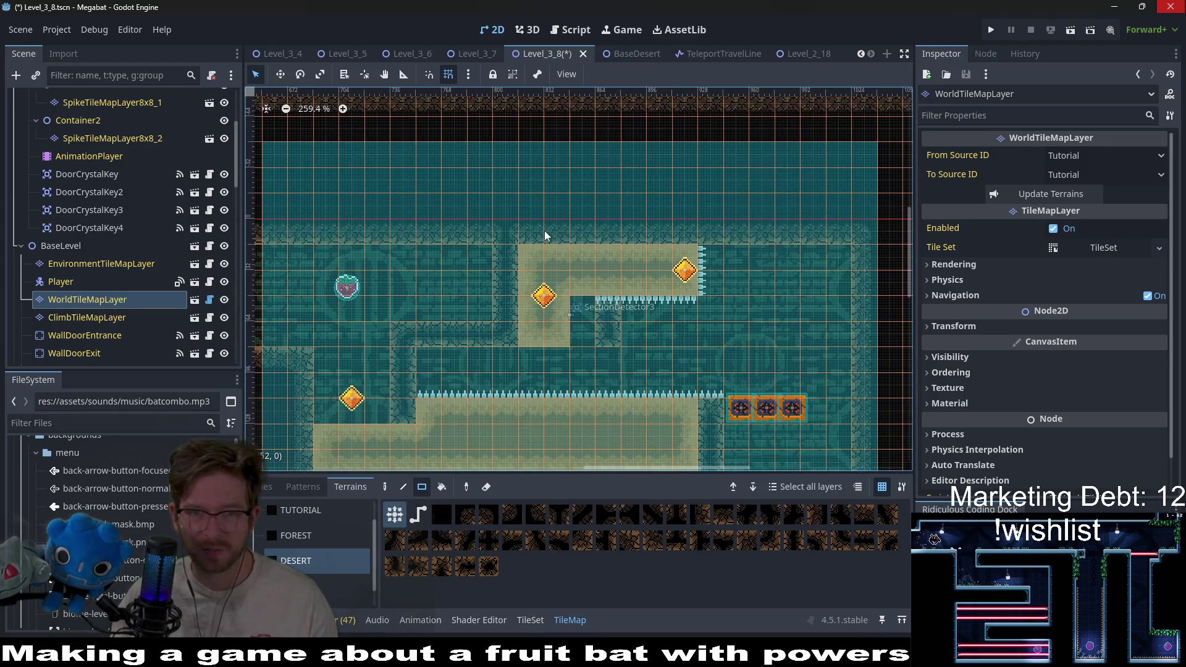
pyautogui.moveTo(543, 233); pyautogui.dragTo(697, 231)
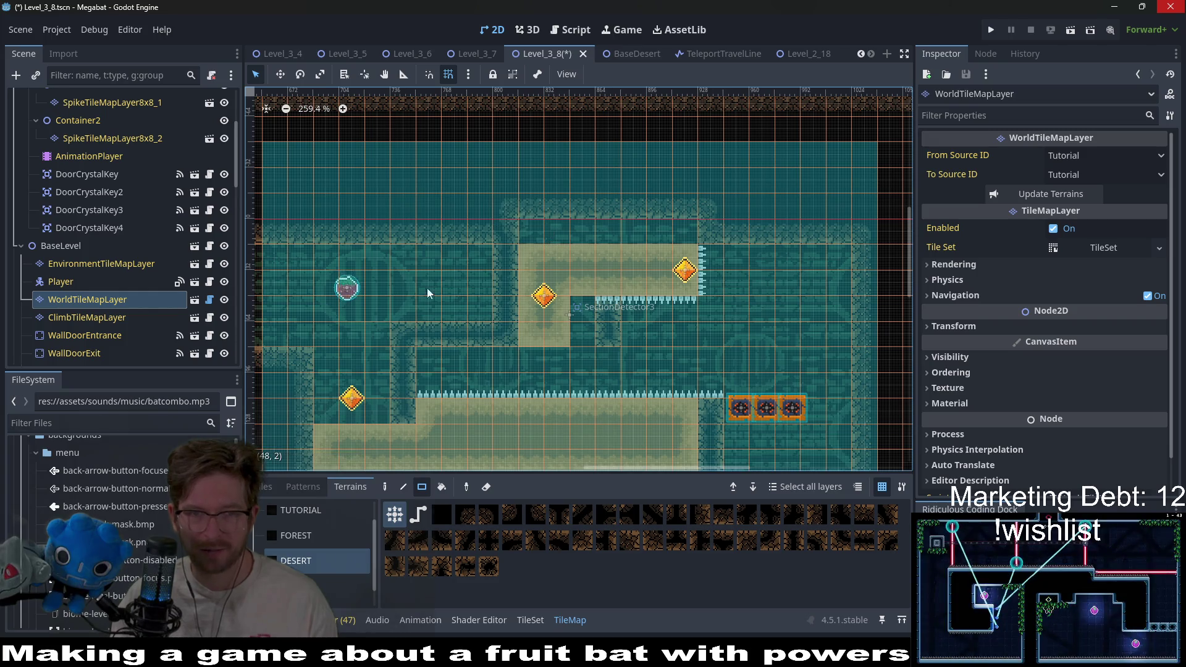
# Add a second desert wall rectangle above the ledge and review the result
pyautogui.hscroll(-2, 555, 235)
pyautogui.scroll(-2, 559, 243)
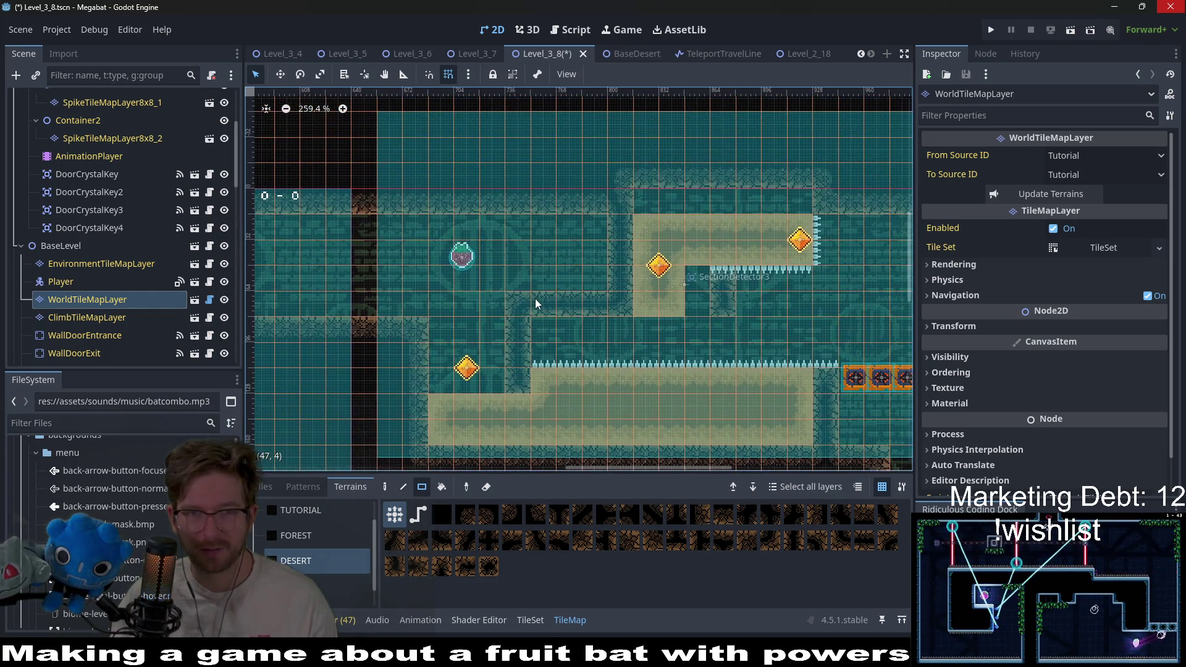
pyautogui.scroll(2, 535, 305)
pyautogui.scroll(1, 599, 268)
pyautogui.hscroll(-1, 599, 268)
pyautogui.moveTo(621, 264)
pyautogui.mouseDown()
pyautogui.moveTo(462, 200)
pyautogui.moveTo(761, 218)
pyautogui.mouseUp()
pyautogui.hscroll(4, 501, 234)
pyautogui.scroll(-1, 501, 233)
pyautogui.scroll(-2, 713, 281)
pyautogui.hscroll(-1, 712, 280)
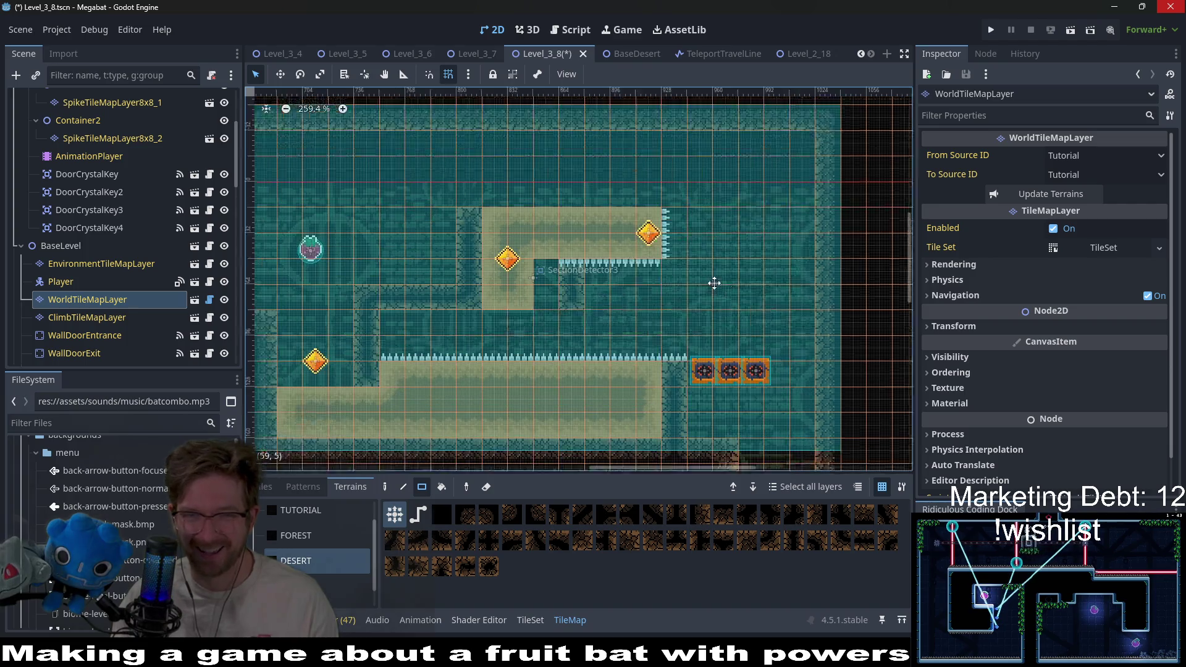
pyautogui.scroll(1, 618, 246)
pyautogui.hscroll(-2, 618, 246)
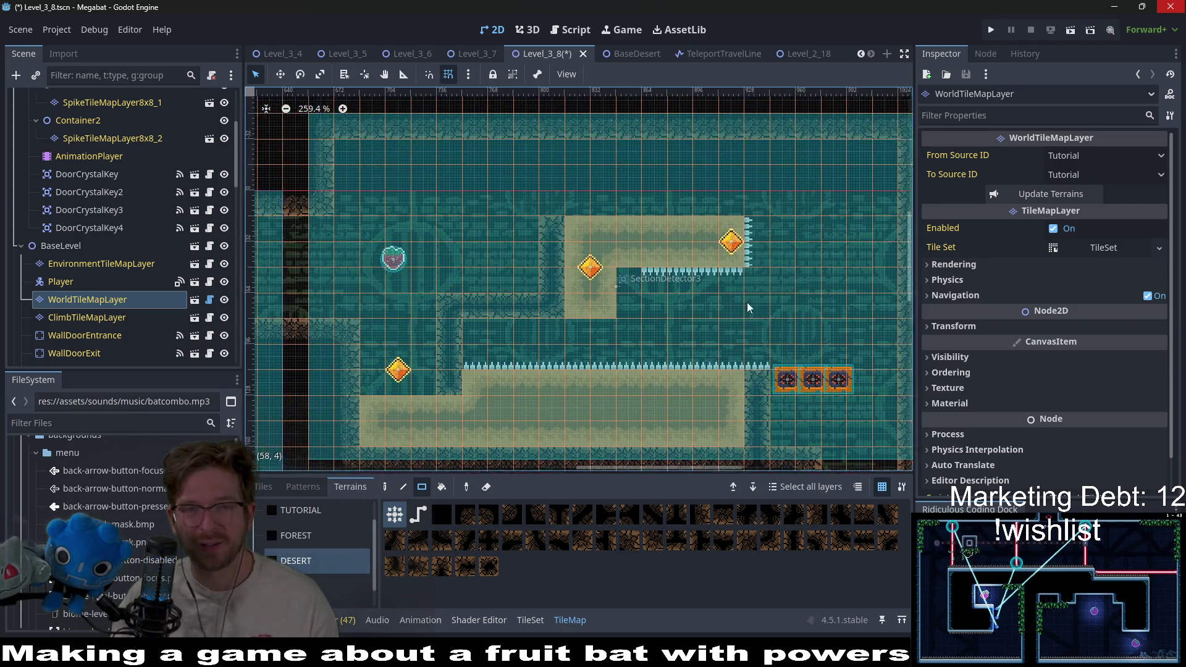
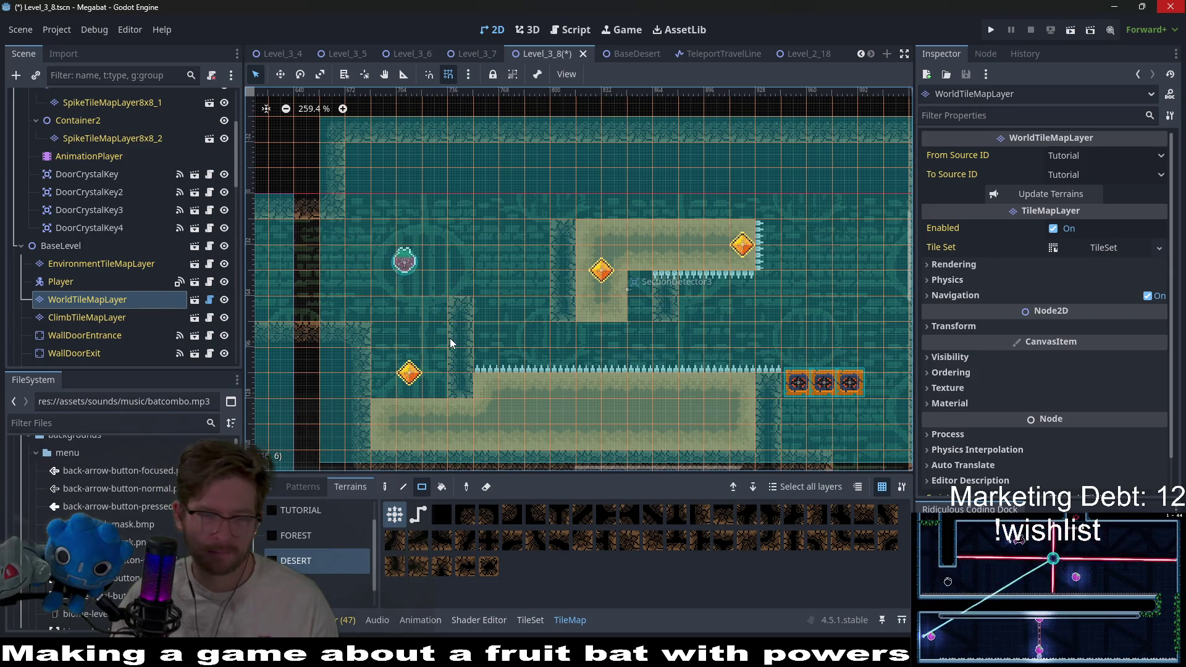
# Check the Ruby spike terrain tiles on the spike tile layer
pyautogui.scroll(4, 108, 224)
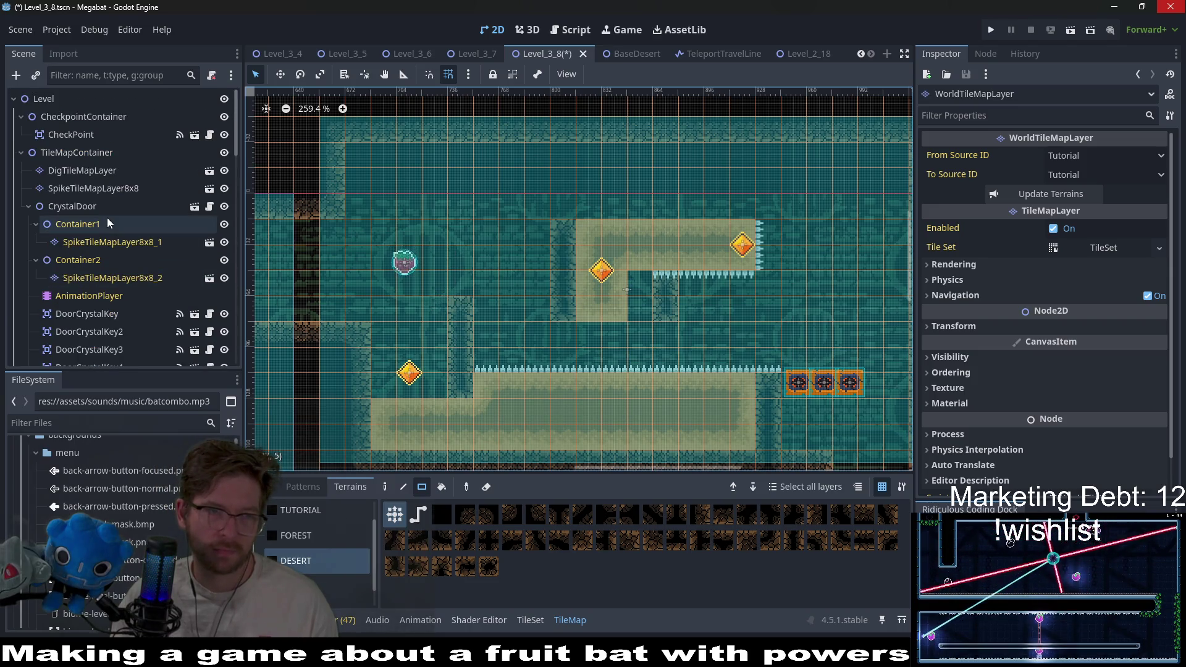
pyautogui.click(84, 170)
pyautogui.click(85, 183)
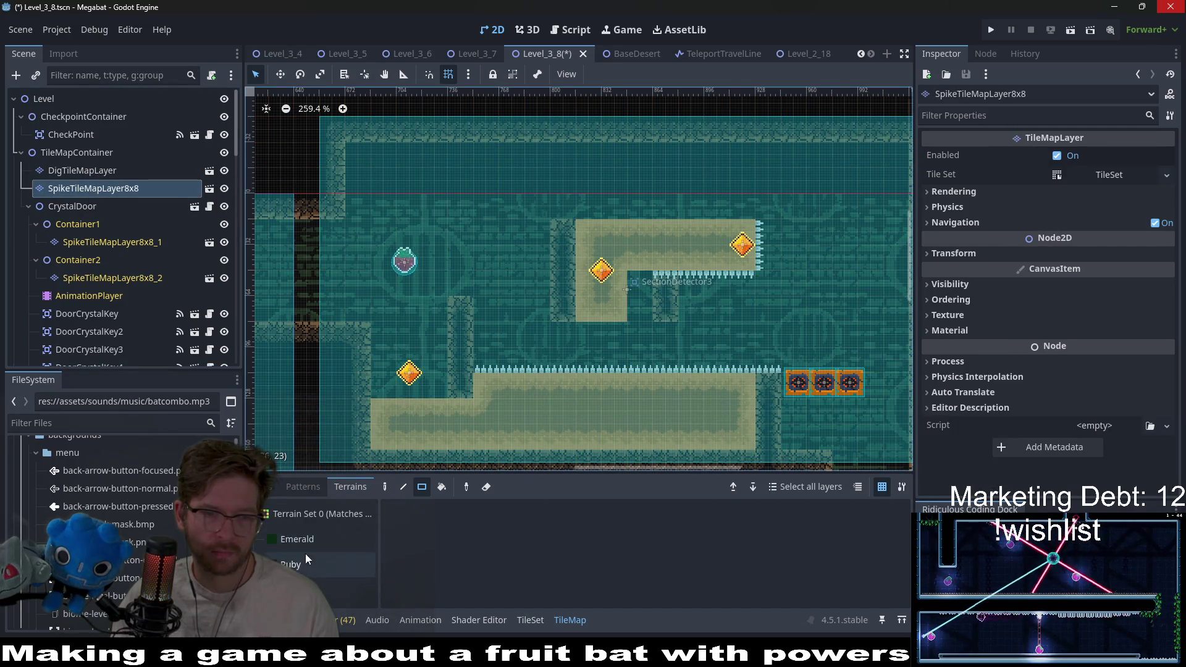
pyautogui.click(306, 561)
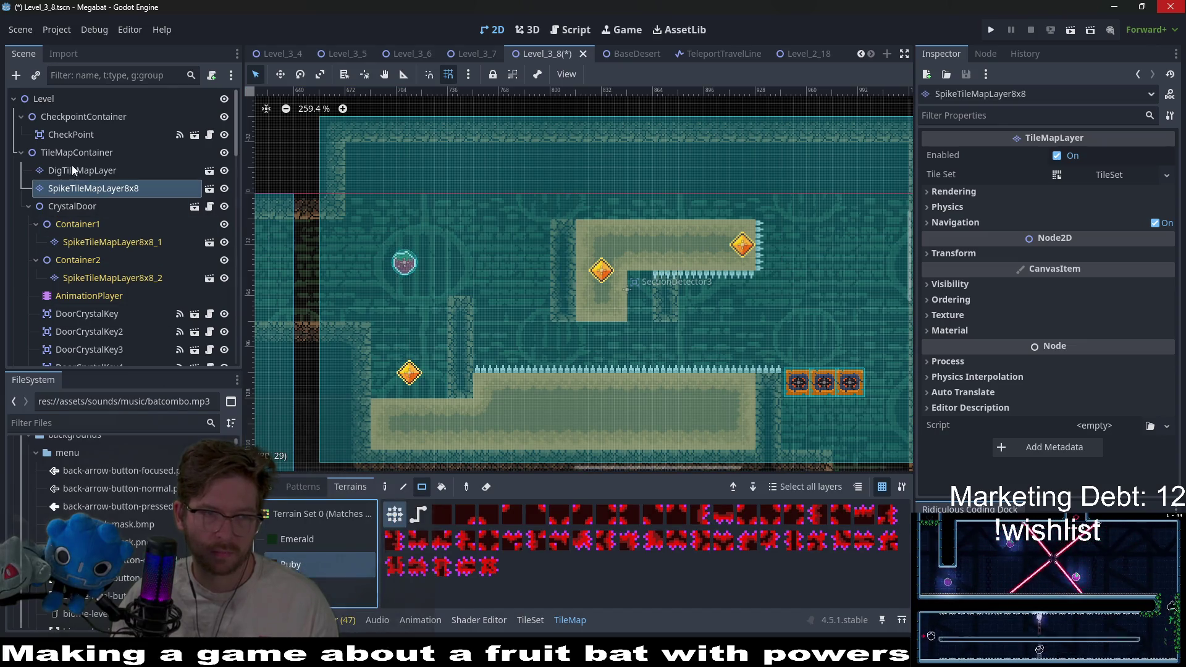
# Paint Desert dig blocks above the lower-left crystal, the top-left strip, beside the middle crystal and the upper chamber
pyautogui.click(90, 177)
pyautogui.click(299, 544)
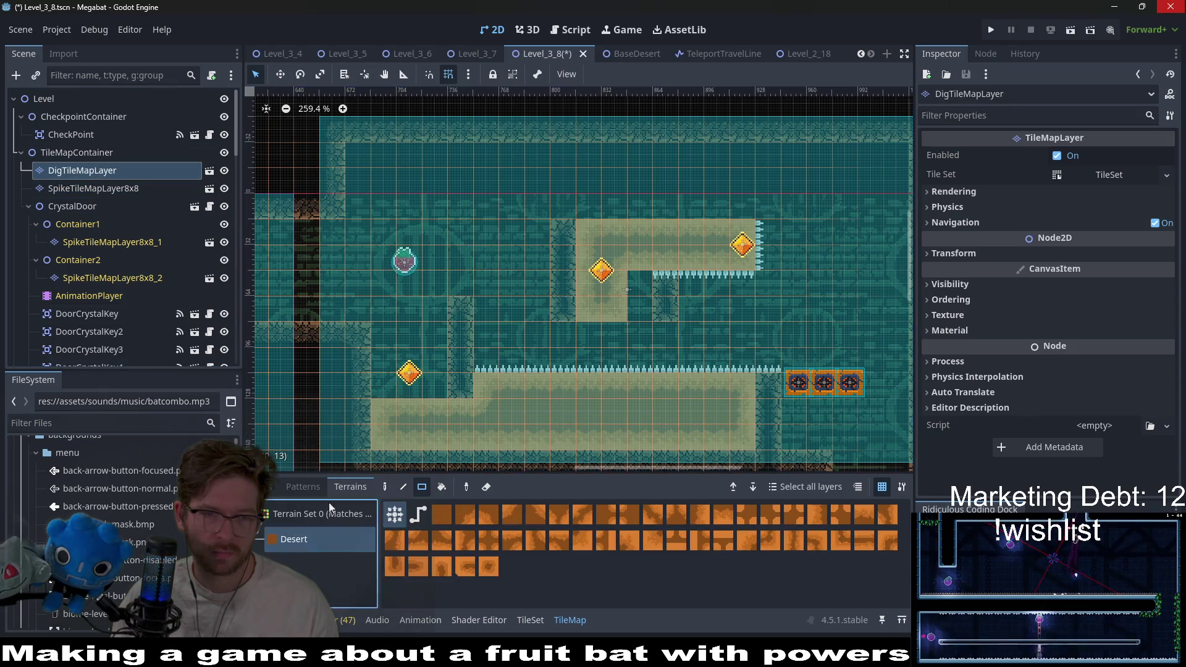
pyautogui.moveTo(439, 394); pyautogui.dragTo(392, 336)
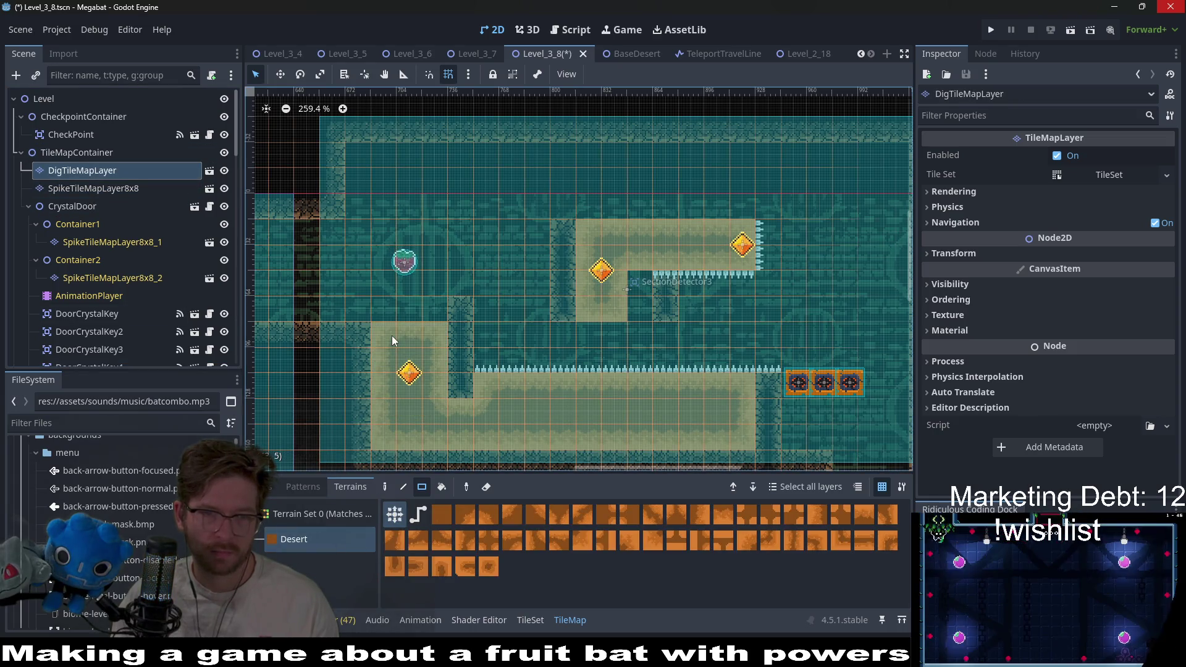
pyautogui.moveTo(362, 199)
pyautogui.mouseDown()
pyautogui.moveTo(364, 150)
pyautogui.moveTo(529, 151)
pyautogui.mouseUp()
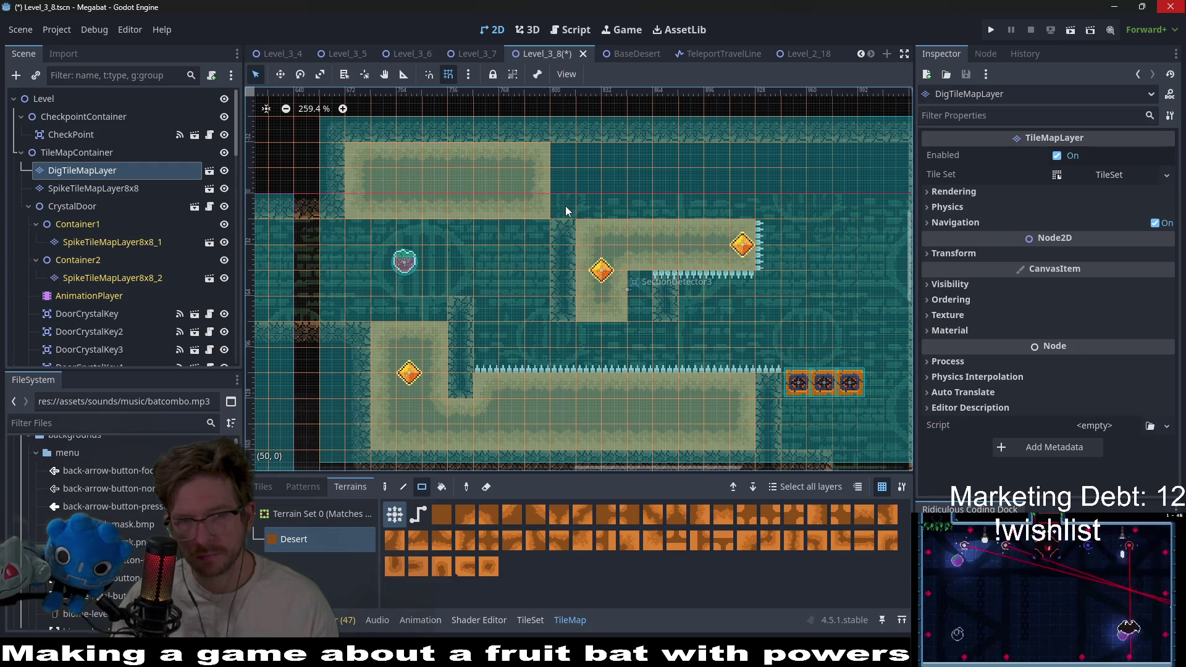
pyautogui.moveTo(635, 301); pyautogui.dragTo(647, 279)
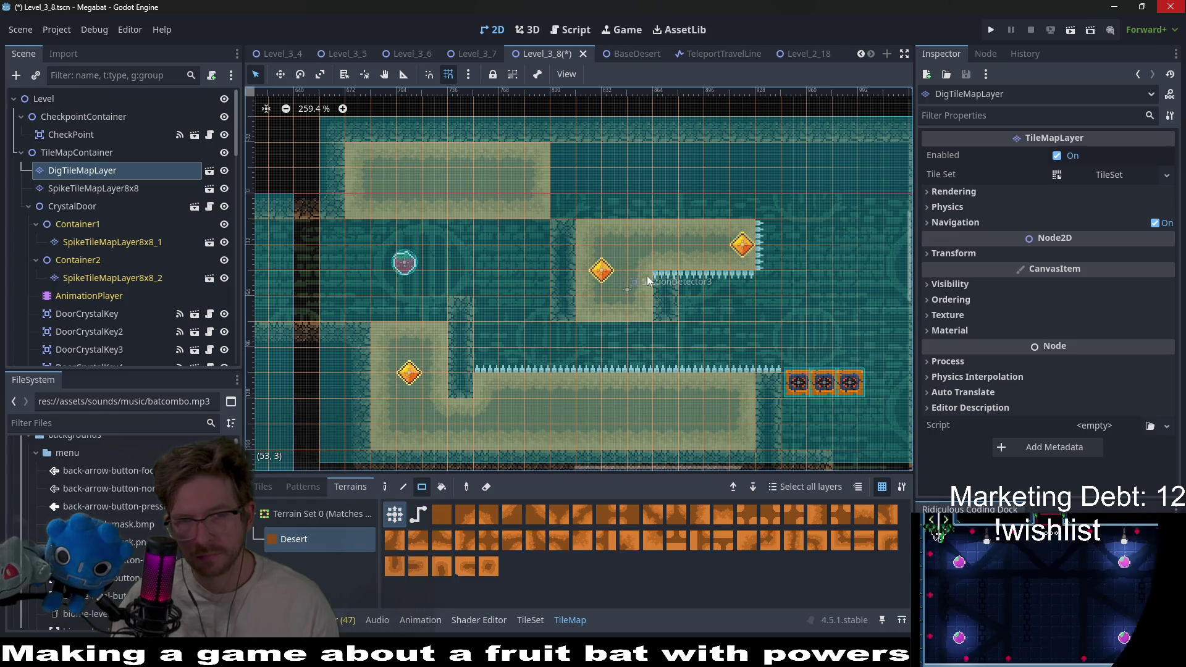
pyautogui.moveTo(736, 218)
pyautogui.mouseDown()
pyautogui.moveTo(700, 173)
pyautogui.moveTo(602, 155)
pyautogui.mouseUp()
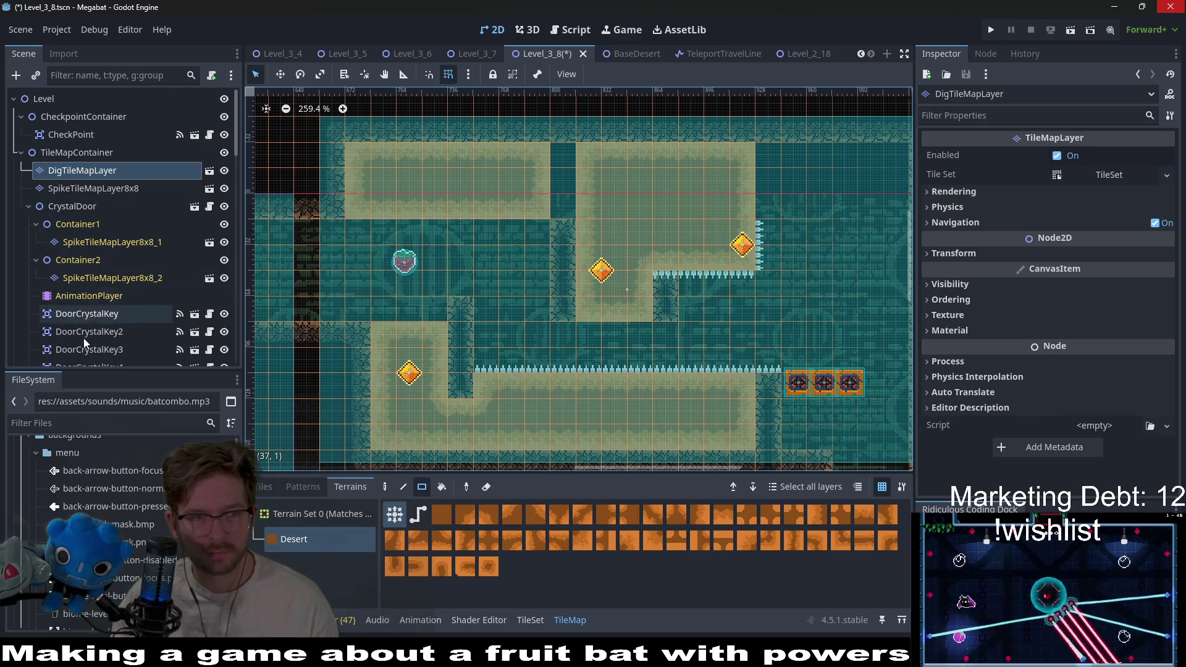
pyautogui.scroll(-5, 84, 324)
# Paint a DESERT wall column on the world tile layer between the two top dig areas
pyautogui.click(94, 263)
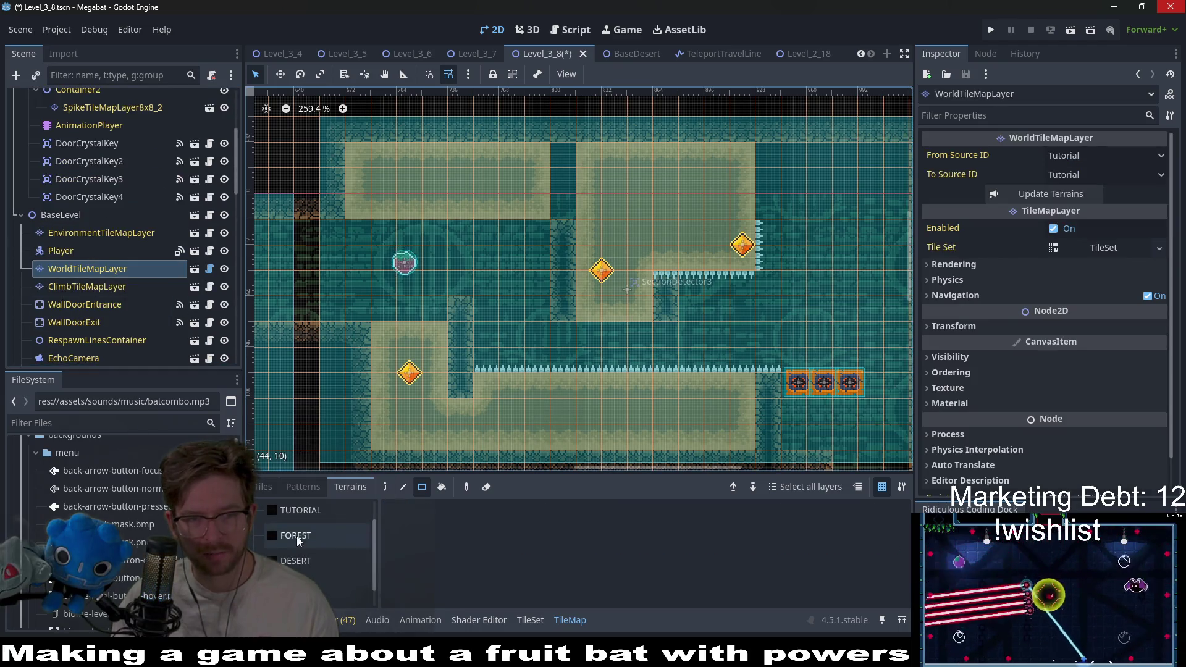
pyautogui.click(305, 562)
pyautogui.moveTo(564, 212); pyautogui.dragTo(564, 154)
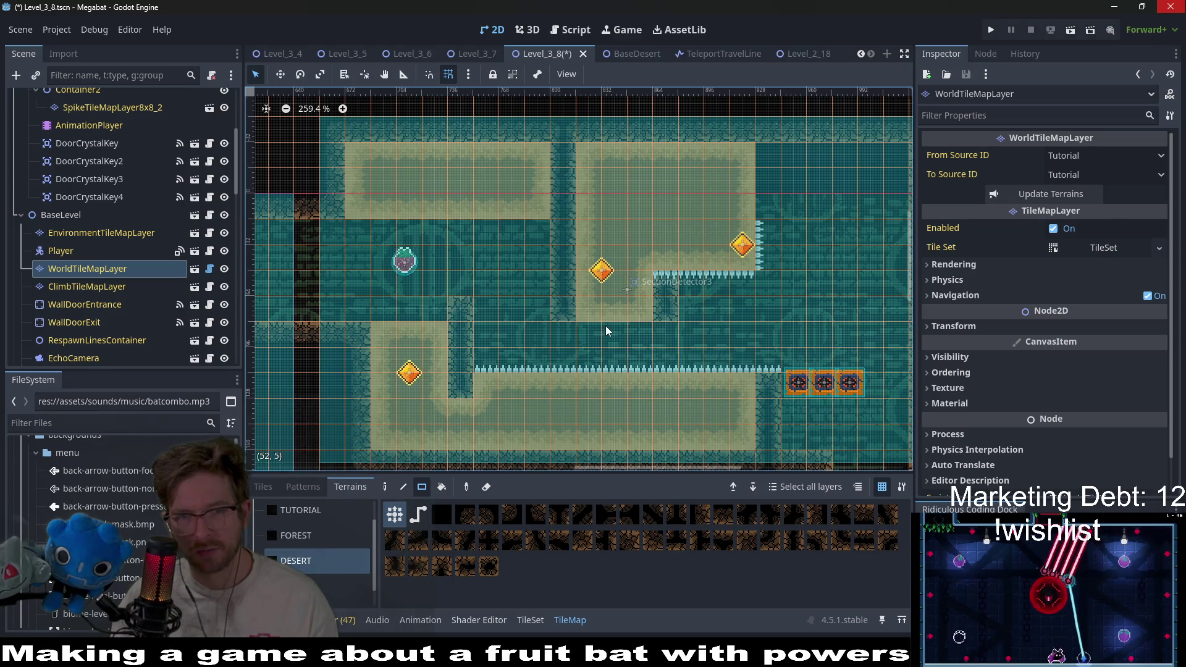
pyautogui.scroll(1, 607, 330)
pyautogui.scroll(-5, 135, 324)
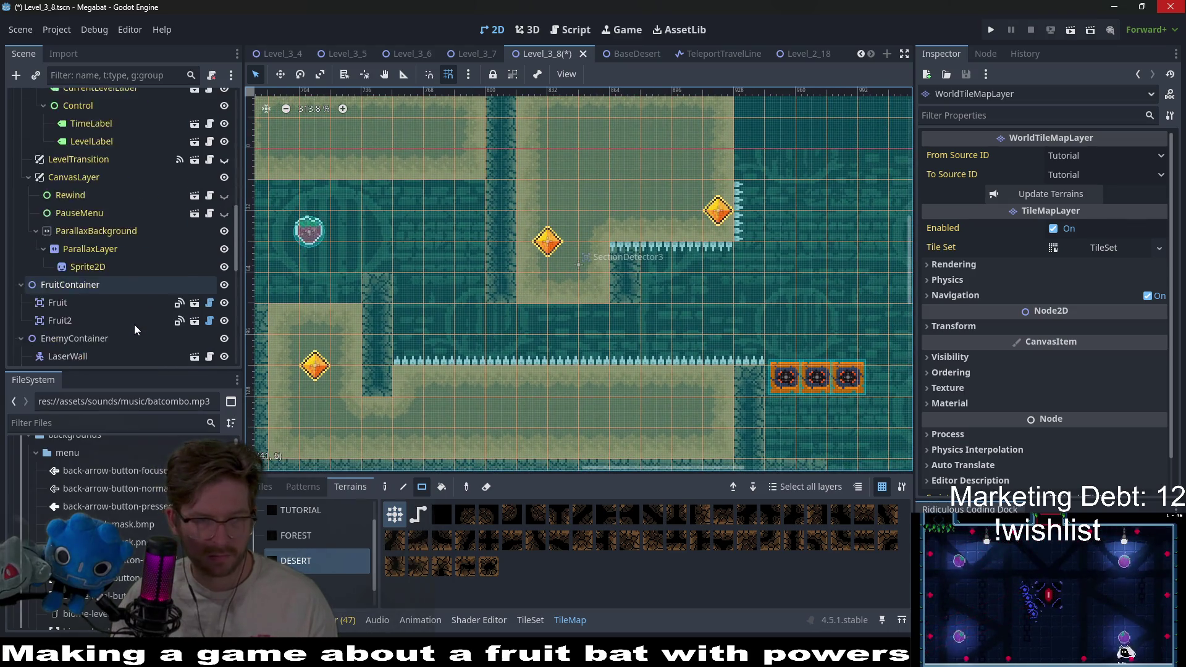
pyautogui.scroll(-6, 89, 273)
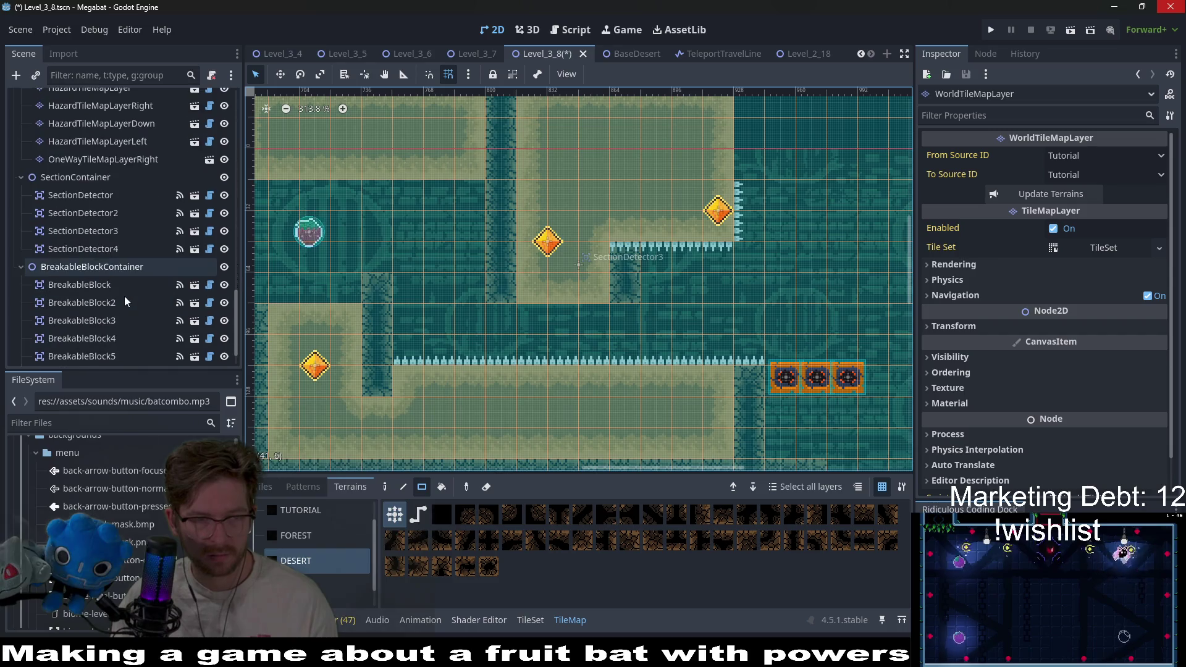
pyautogui.scroll(4, 114, 306)
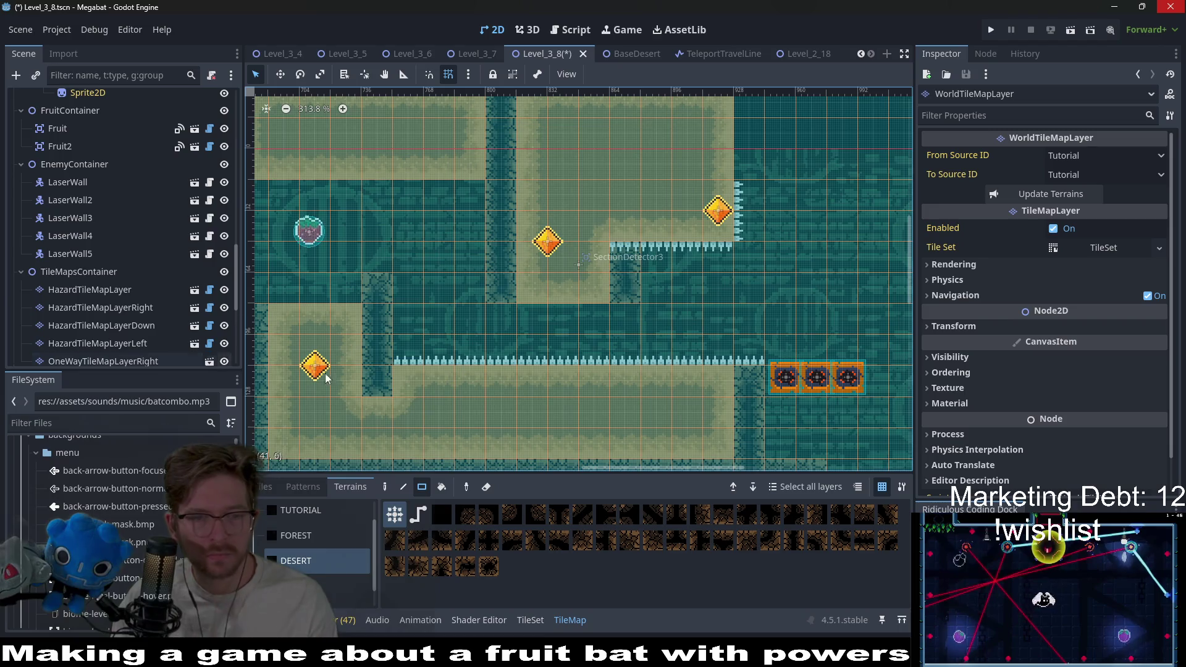
pyautogui.scroll(10, 101, 241)
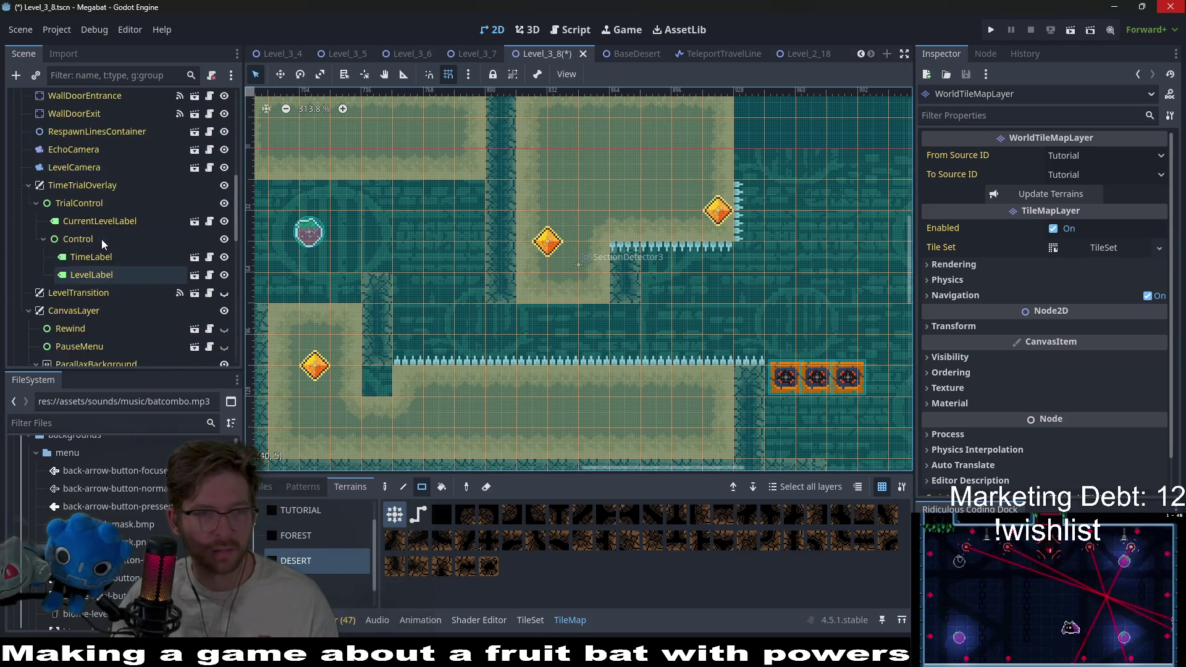
# Check the spike layer and the existing checkpoint, then reselect the dig layer's Desert terrain
pyautogui.click(102, 173)
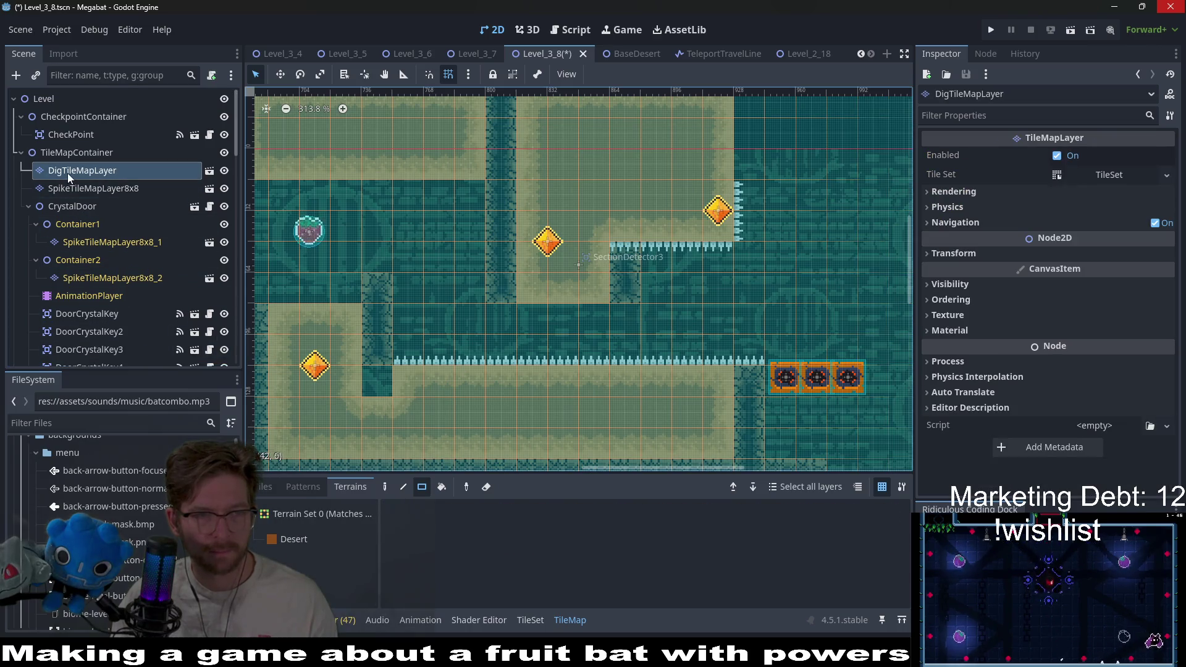
pyautogui.hscroll(-6, 525, 232)
pyautogui.hscroll(3, 572, 242)
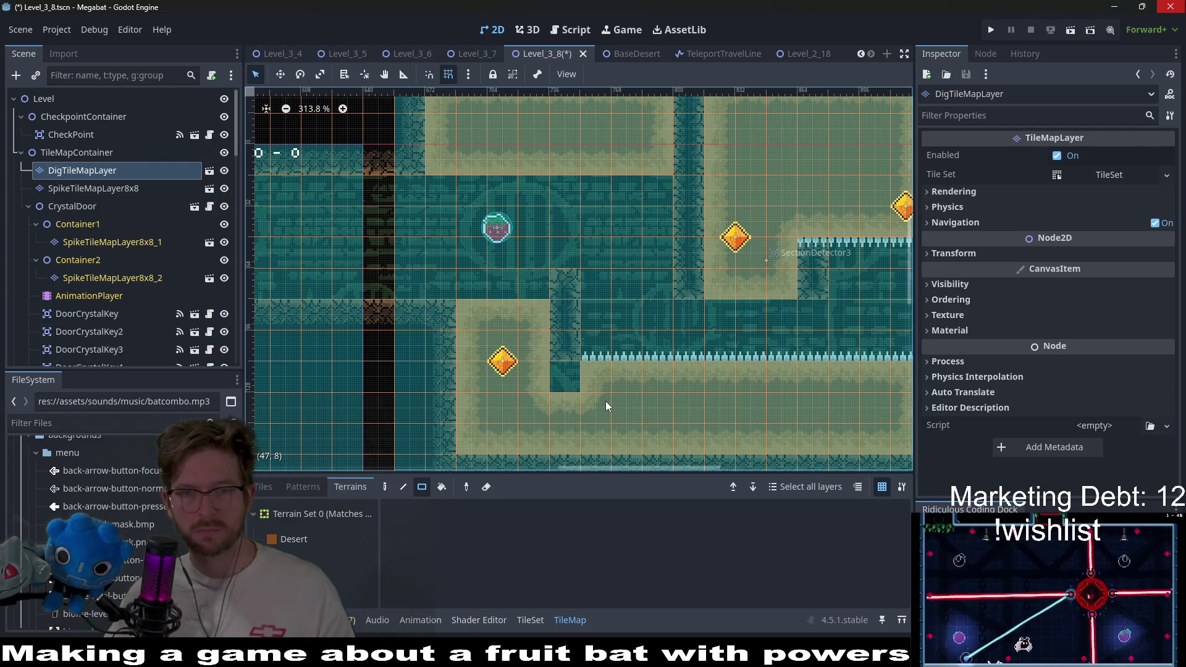
pyautogui.click(121, 187)
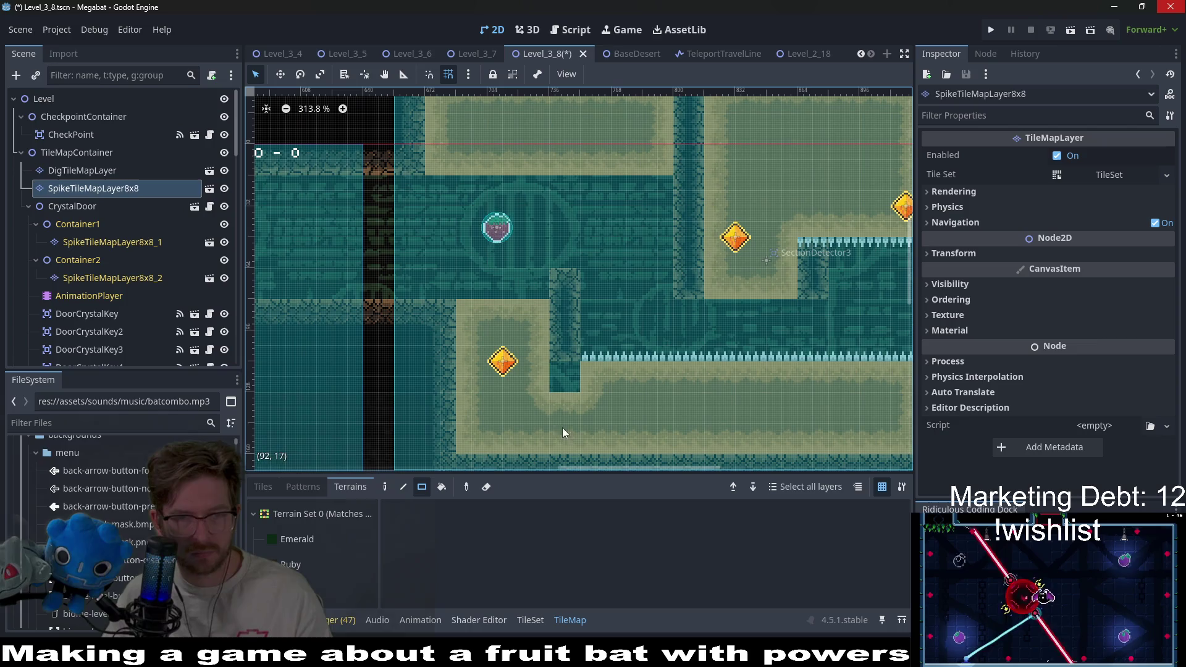
pyautogui.click(94, 165)
pyautogui.click(96, 137)
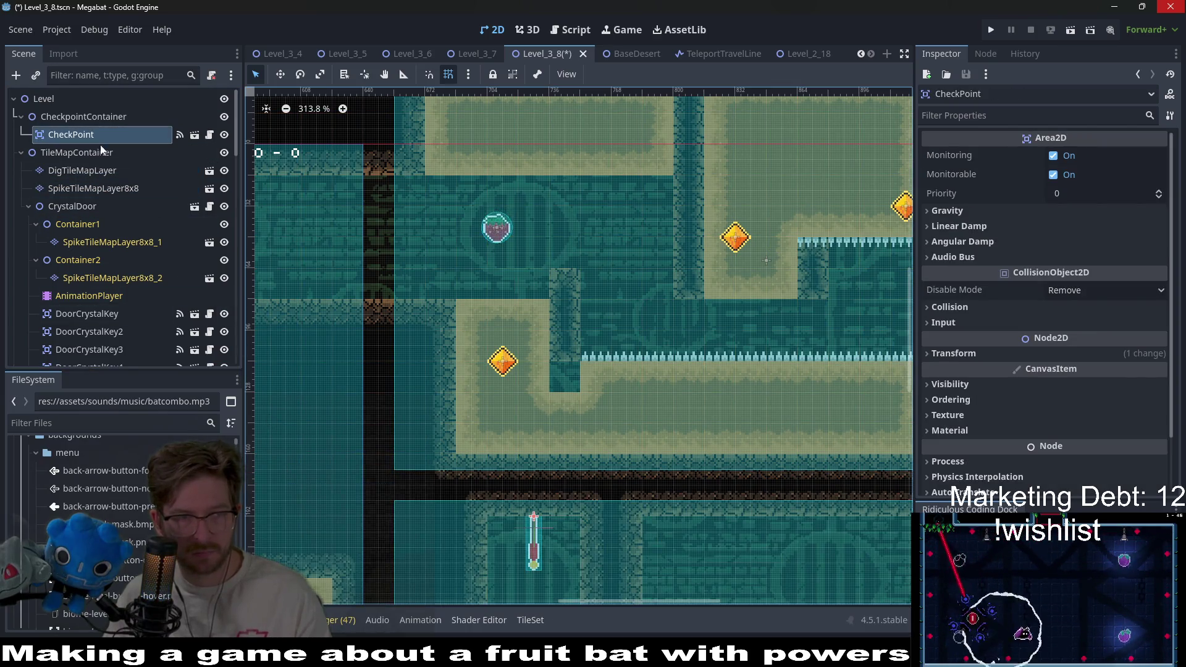
pyautogui.click(97, 170)
pyautogui.click(313, 533)
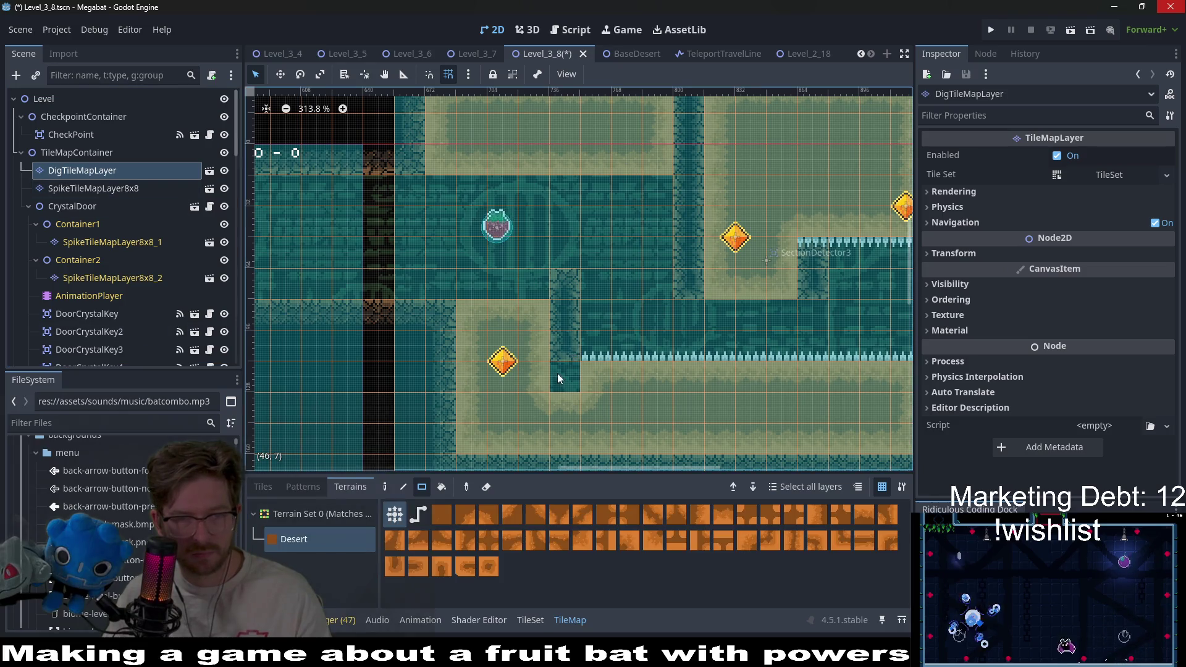
pyautogui.moveTo(615, 290); pyautogui.dragTo(592, 319)
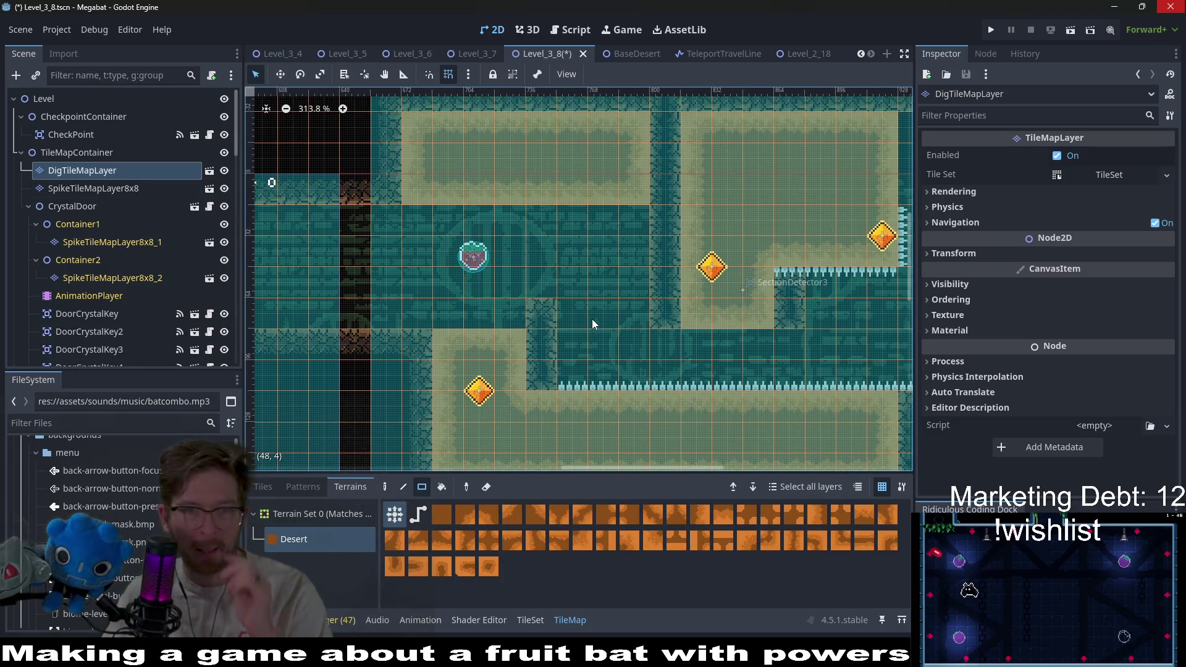
# Move the second fruit pickup to the right along the upper tunnel
pyautogui.scroll(-5, 81, 197)
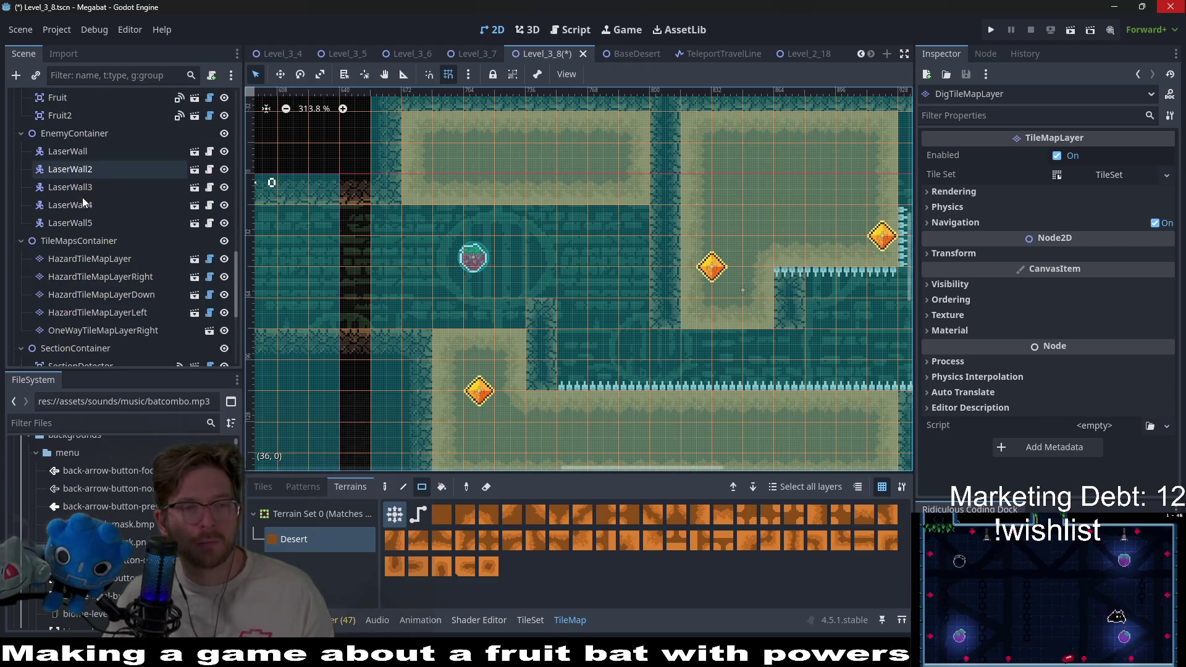
pyautogui.click(74, 115)
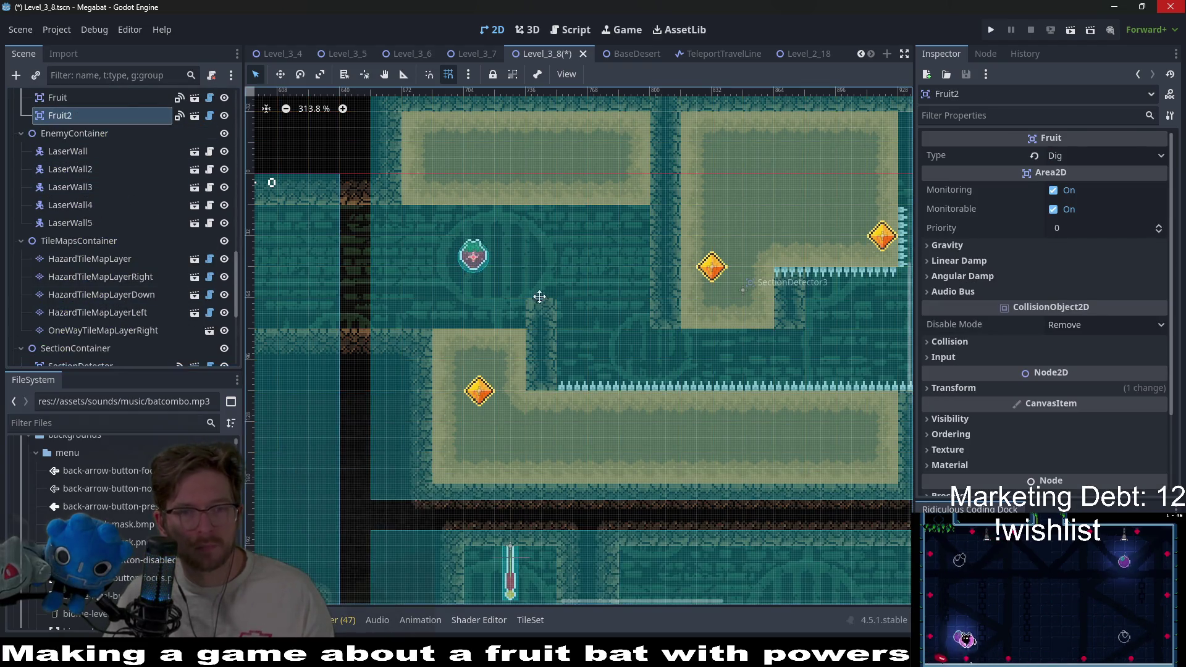
pyautogui.press('w')
pyautogui.moveTo(474, 274); pyautogui.dragTo(608, 265)
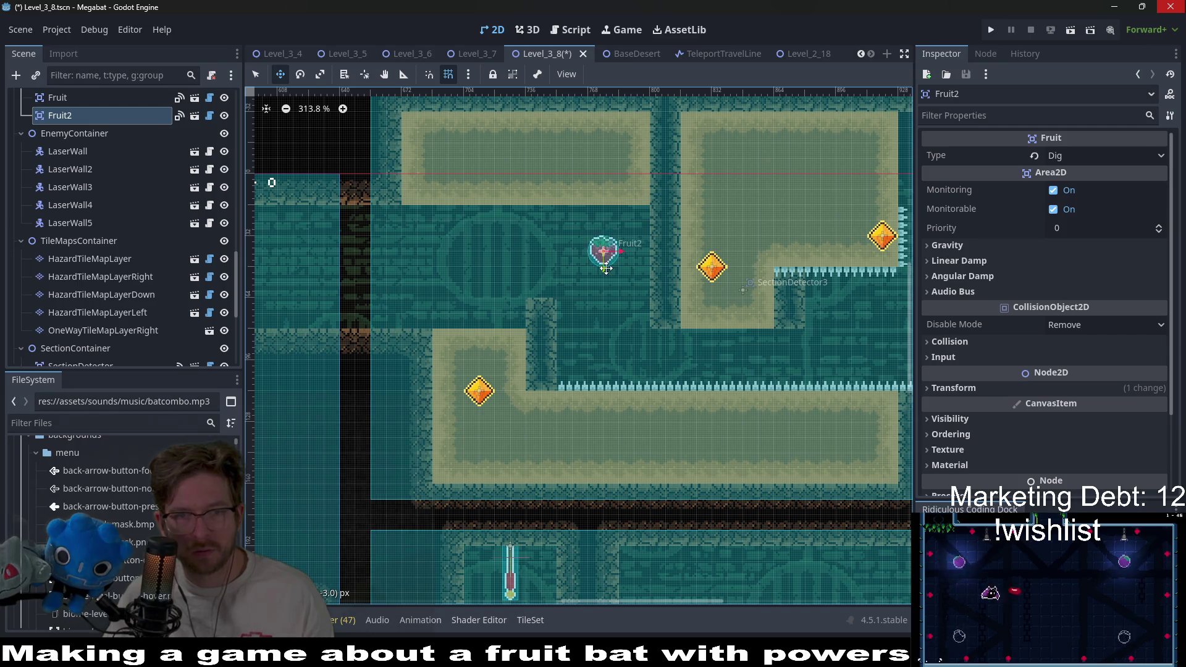
pyautogui.hscroll(-5, 662, 286)
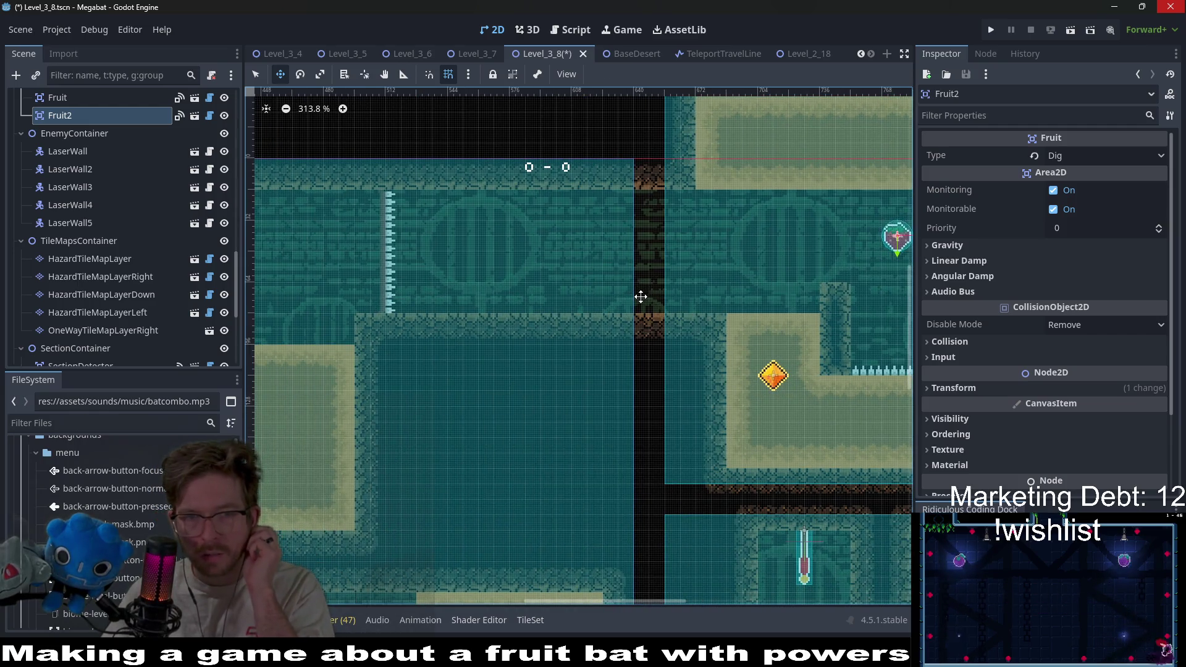
pyautogui.moveTo(723, 293); pyautogui.dragTo(480, 255)
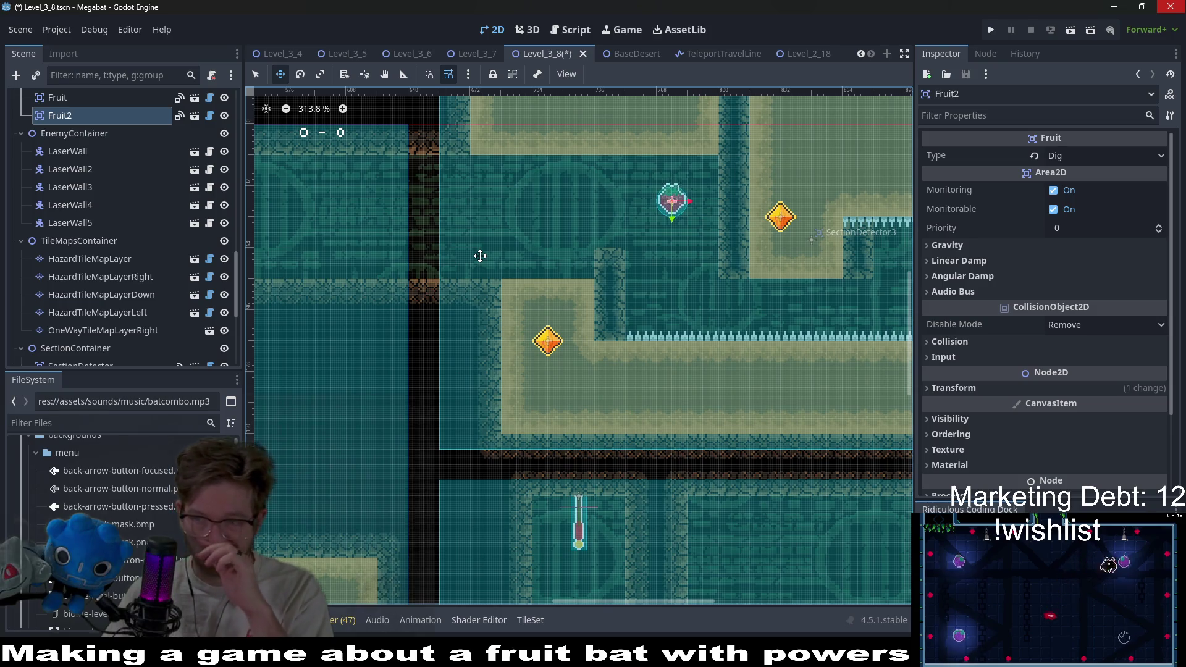
# Review the door crystal keys and nudge the second key gem slightly right
pyautogui.scroll(4, 516, 247)
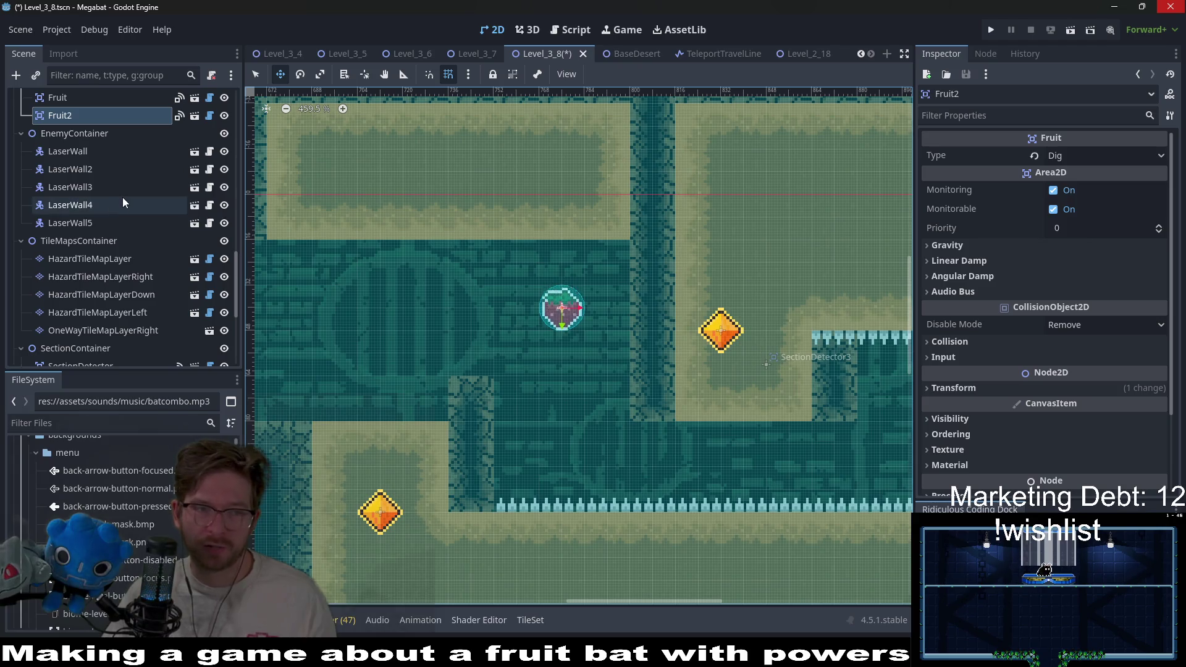
pyautogui.scroll(5, 139, 241)
pyautogui.scroll(10, 154, 234)
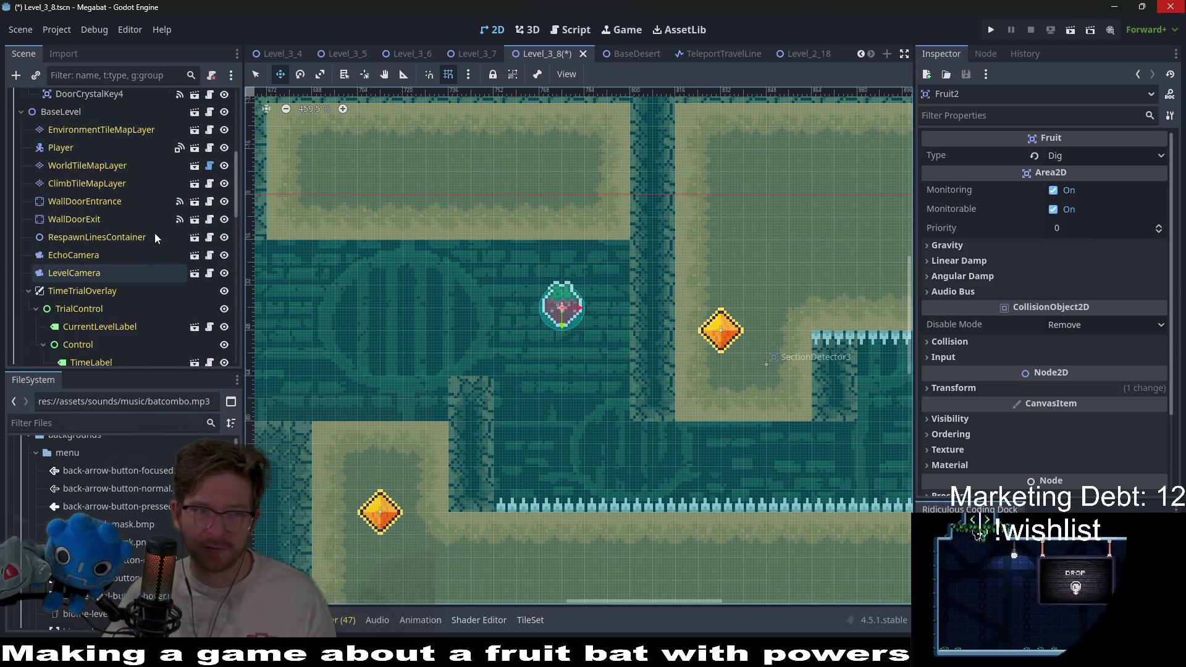
pyautogui.click(119, 250)
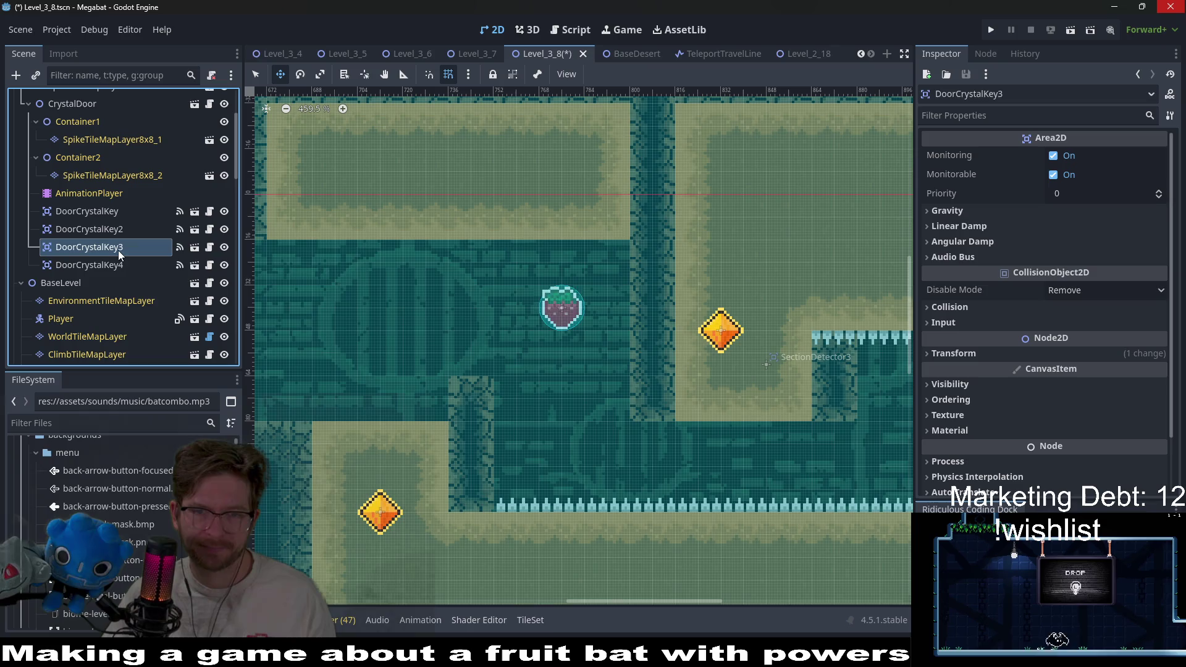
pyautogui.click(91, 268)
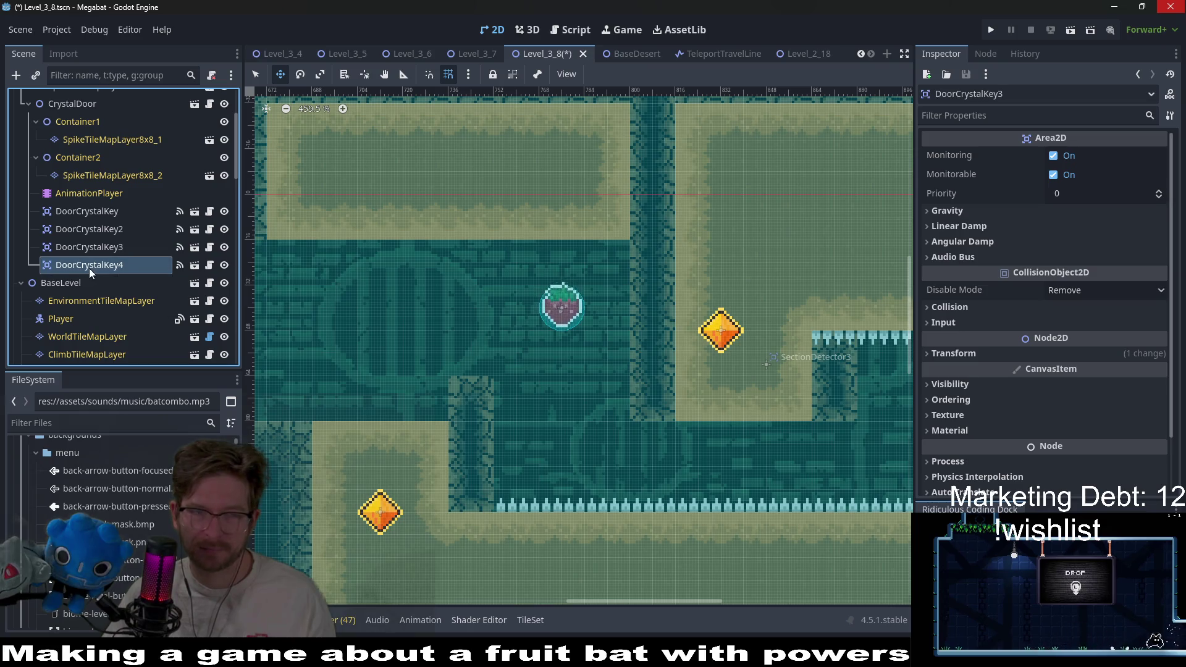
pyautogui.click(103, 216)
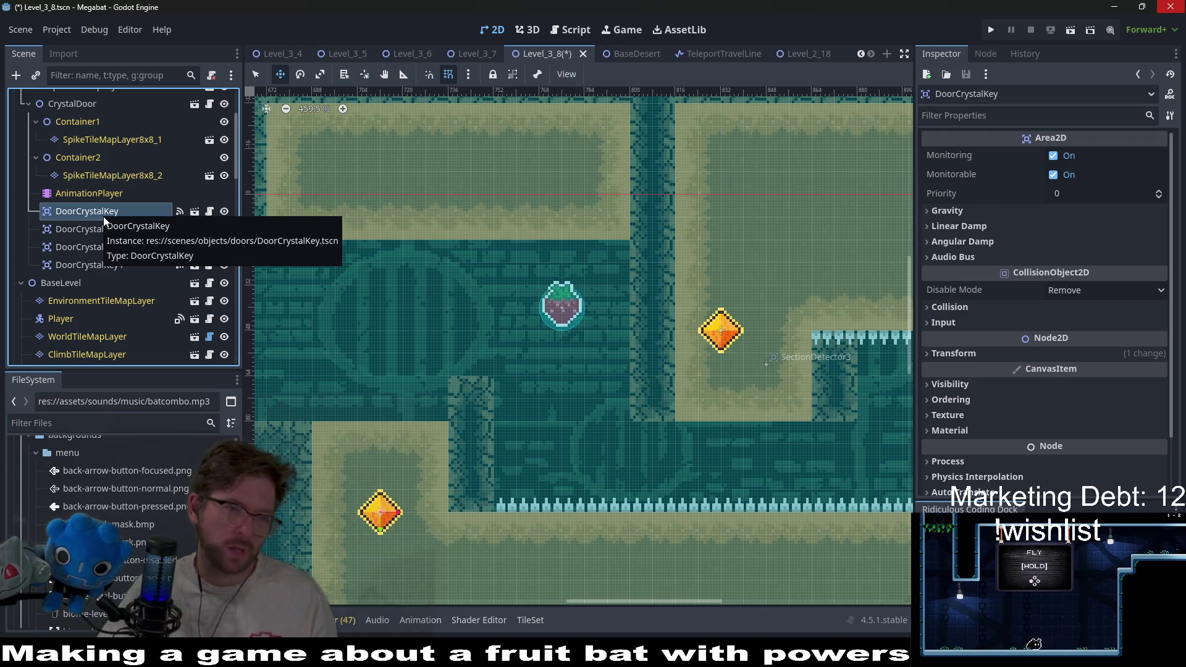
pyautogui.press('Down')
pyautogui.hscroll(1, 603, 408)
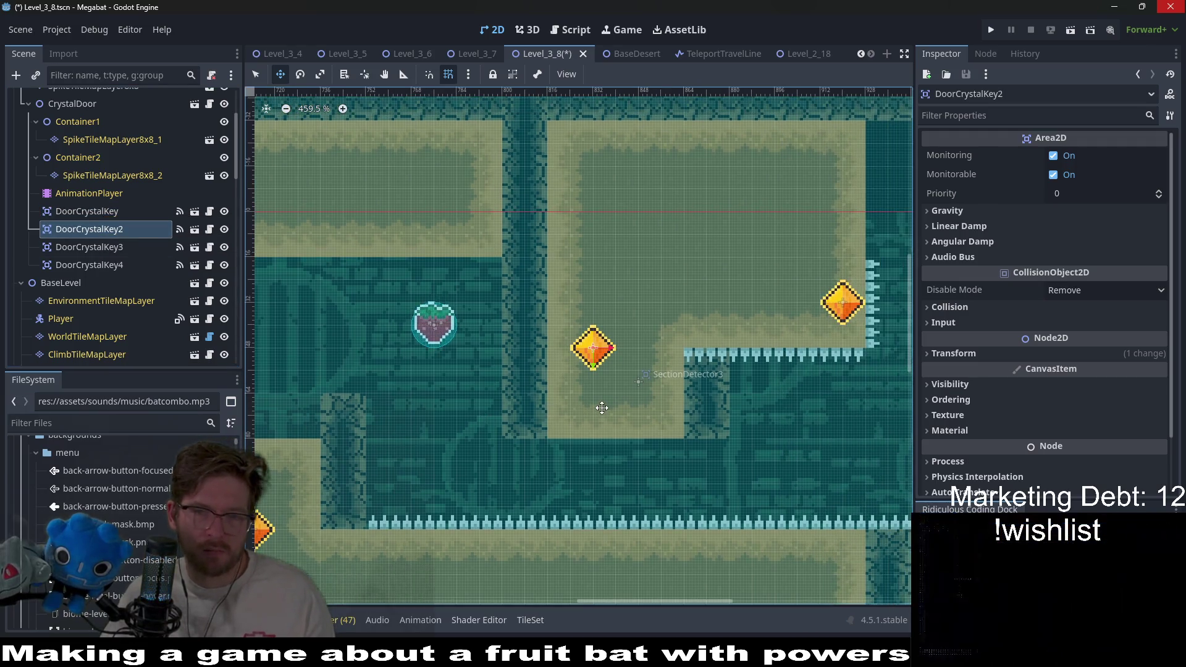
pyautogui.press('Right')
pyautogui.press('Right')
pyautogui.press('Right')
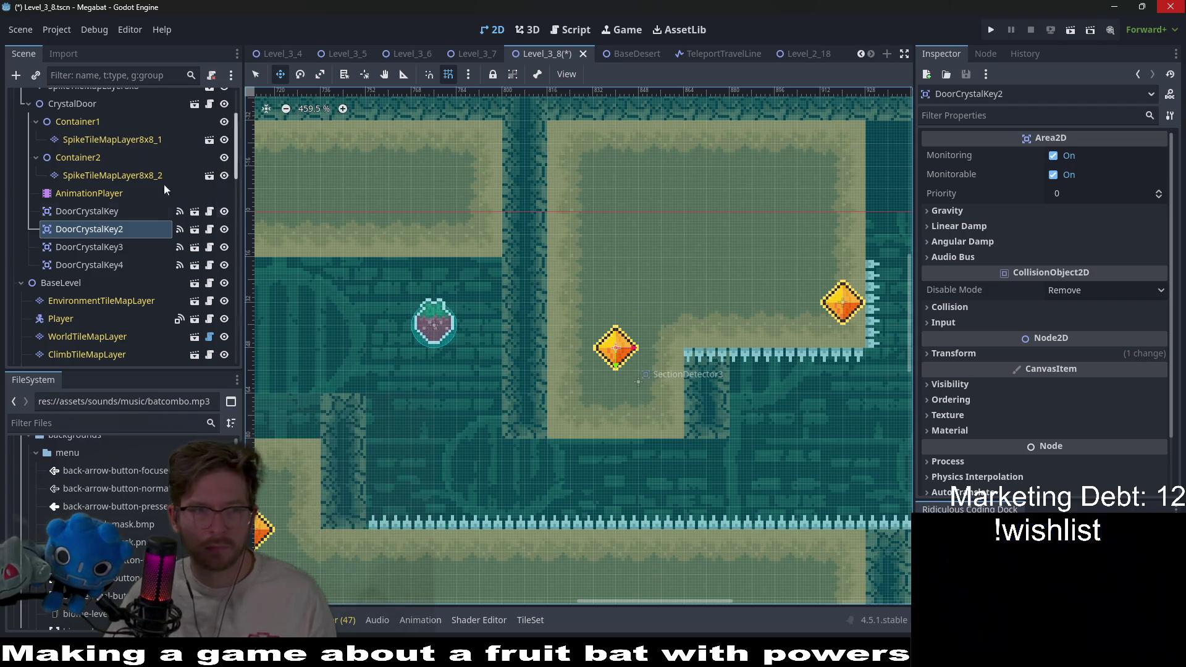
pyautogui.scroll(3, 116, 166)
pyautogui.click(75, 171)
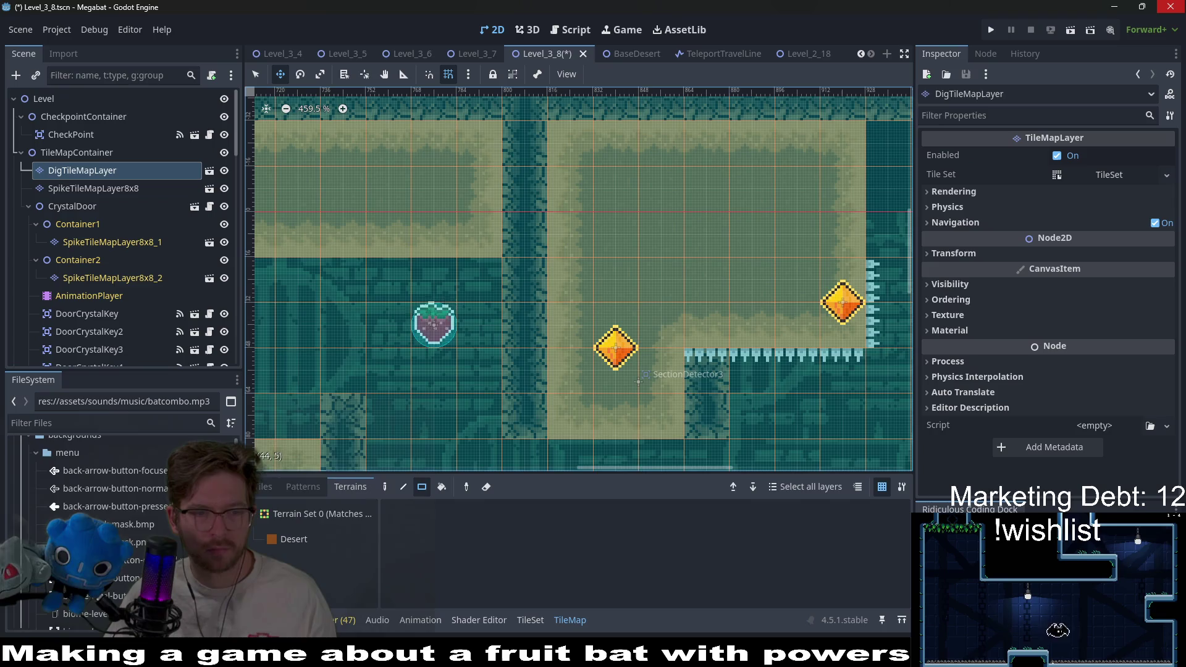
# Fill another rectangle with Desert dig tiles on the dig layer
pyautogui.press('q')
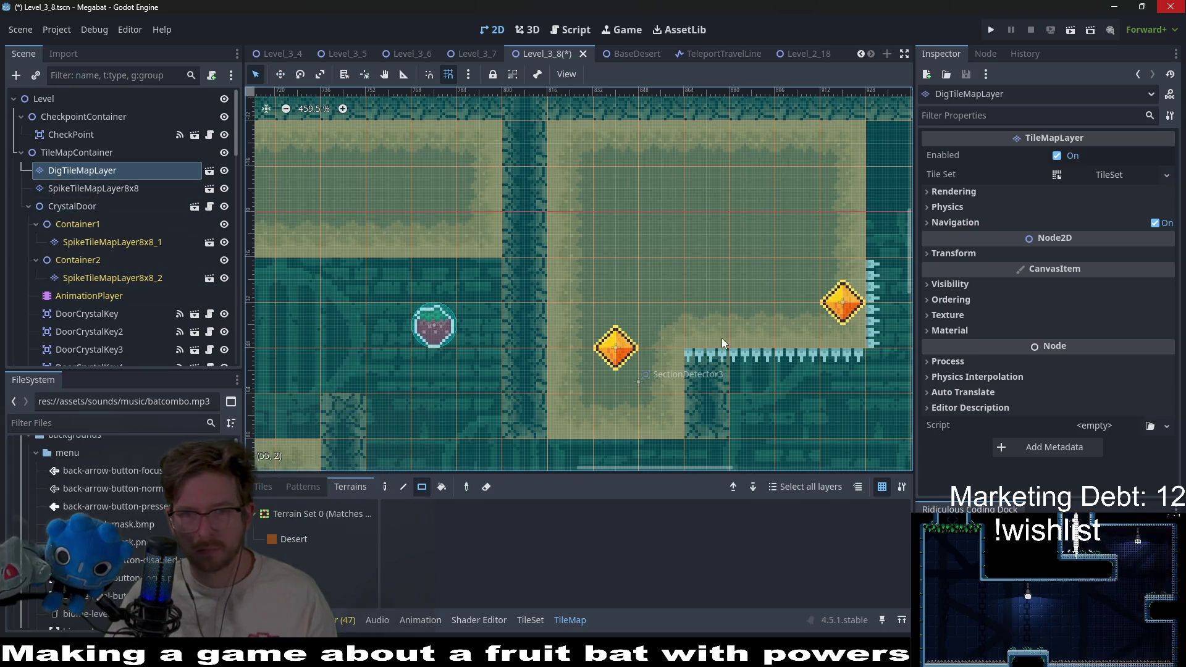
pyautogui.click(289, 536)
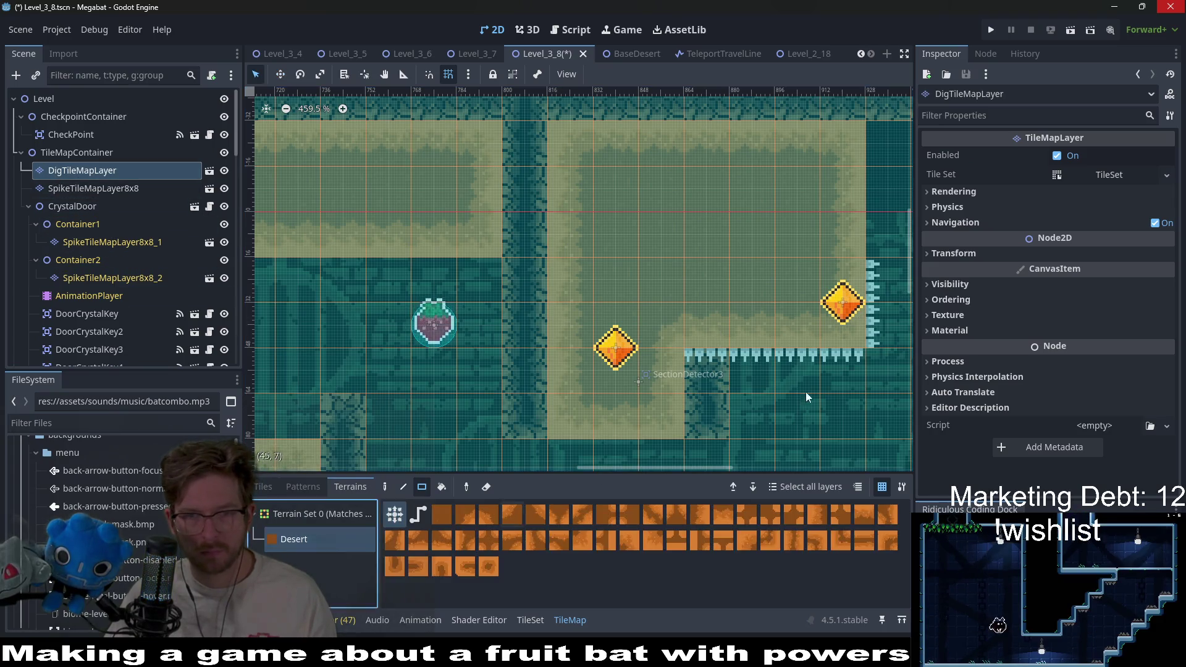
pyautogui.moveTo(864, 347); pyautogui.dragTo(714, 265)
pyautogui.scroll(-6, 782, 306)
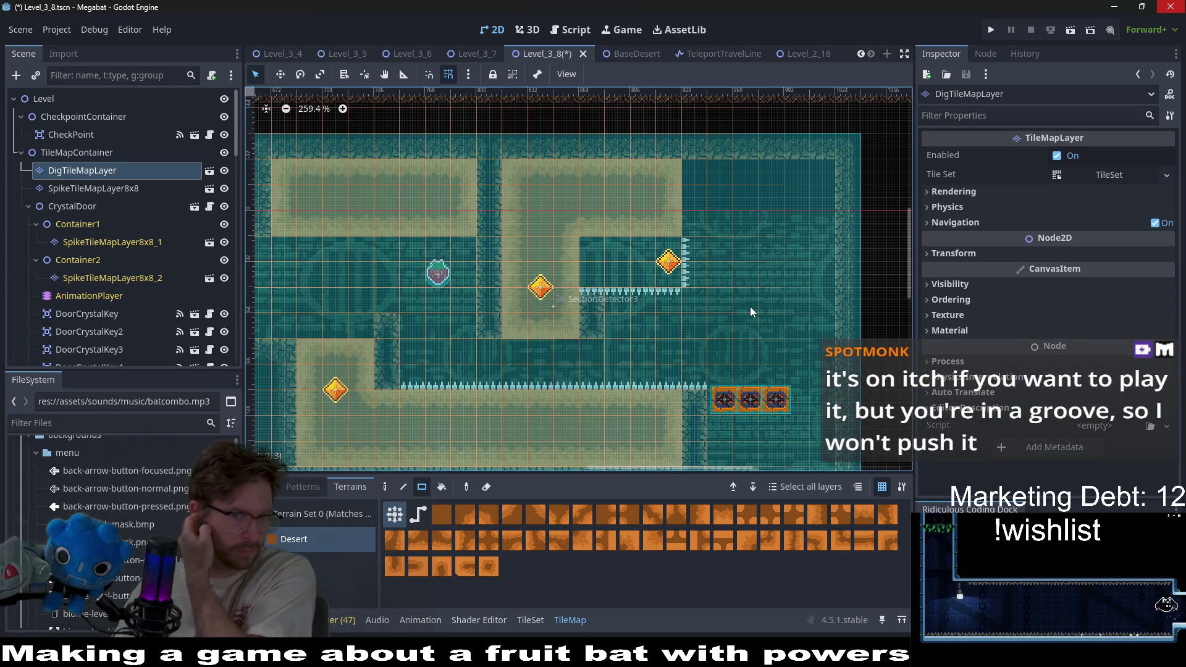
pyautogui.scroll(1, 750, 306)
pyautogui.scroll(-3, 139, 288)
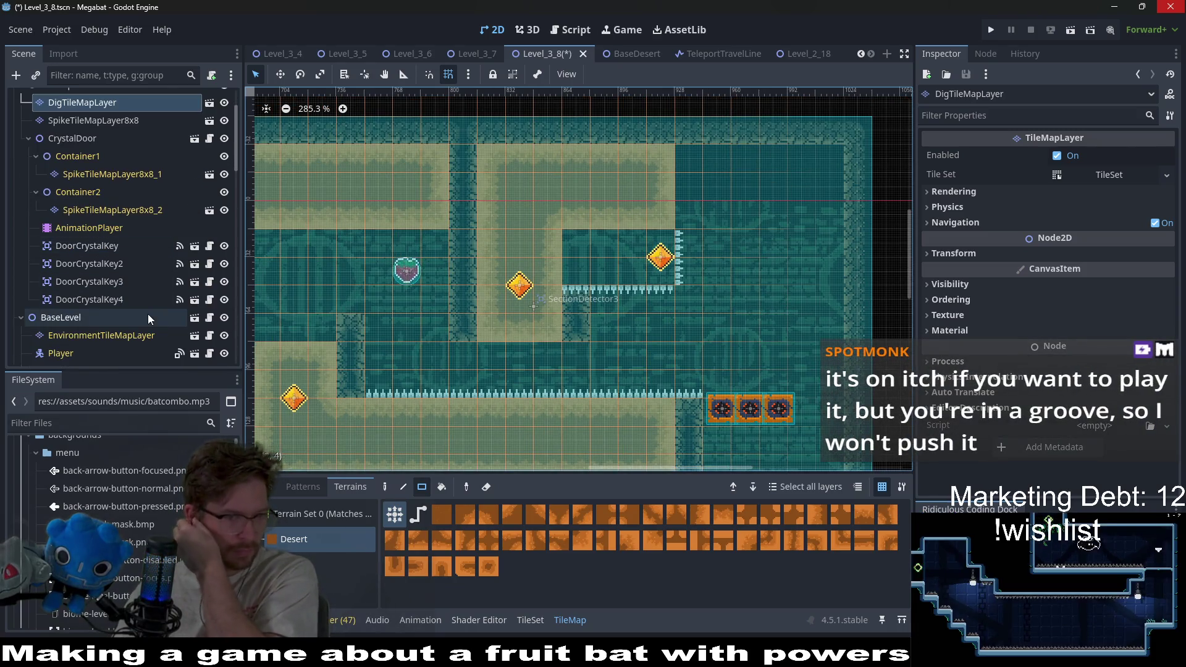
pyautogui.scroll(-10, 147, 313)
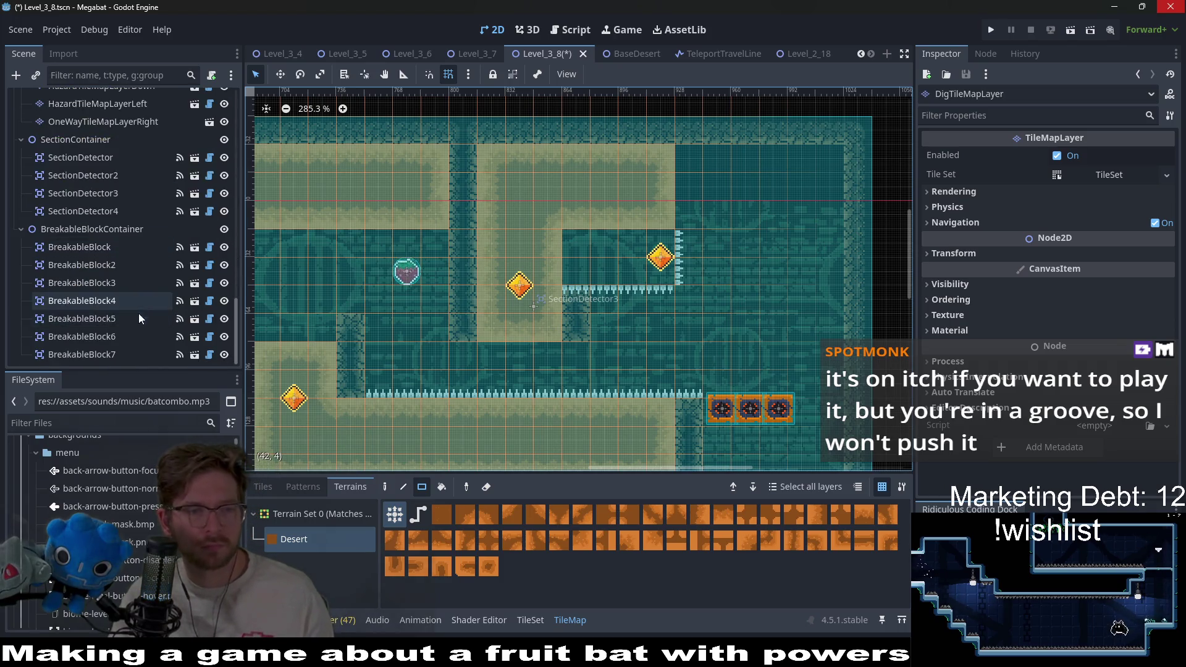
# Delete BreakableBlock5 through BreakableBlock7
pyautogui.click(126, 347)
pyautogui.keyDown('shift'); pyautogui.click(83, 250); pyautogui.keyUp('shift')
pyautogui.scroll(-5, 672, 369)
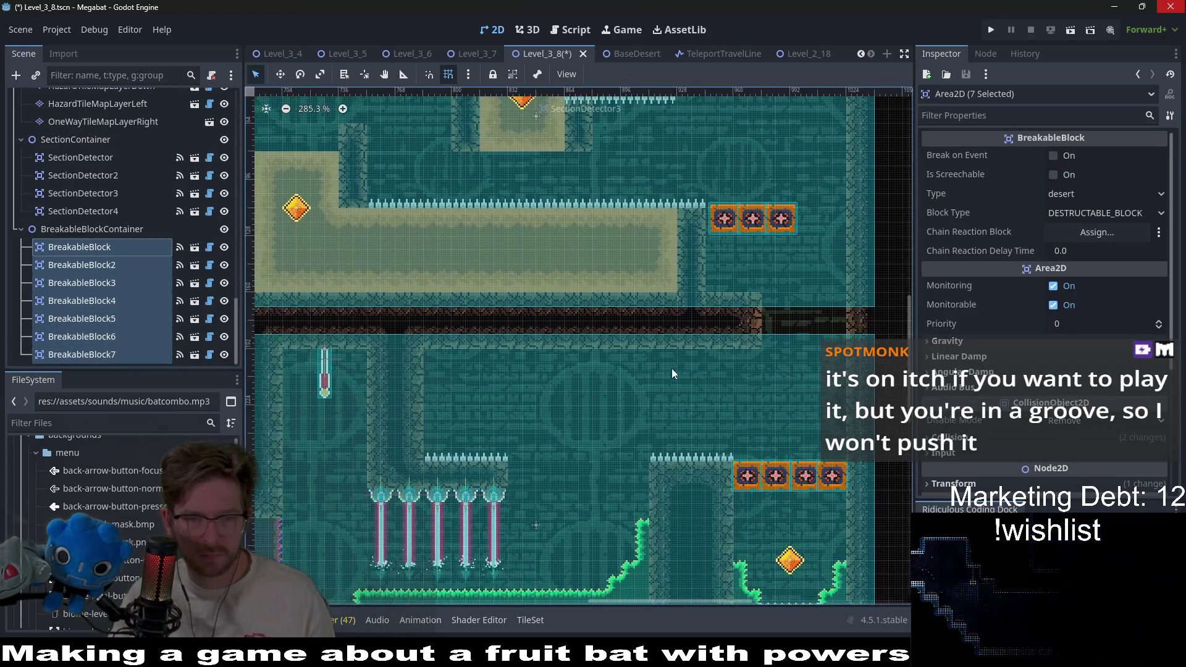
pyautogui.scroll(-1, 676, 324)
pyautogui.scroll(1, 673, 380)
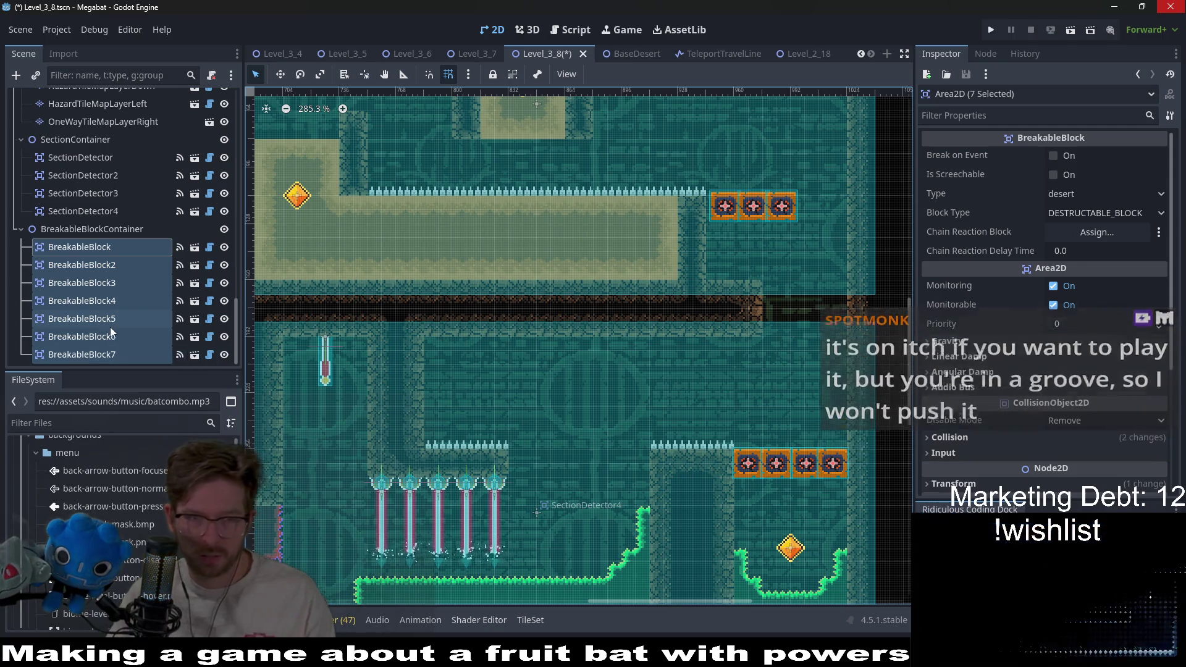
pyautogui.click(85, 358)
pyautogui.keyDown('shift'); pyautogui.click(93, 336); pyautogui.keyUp('shift')
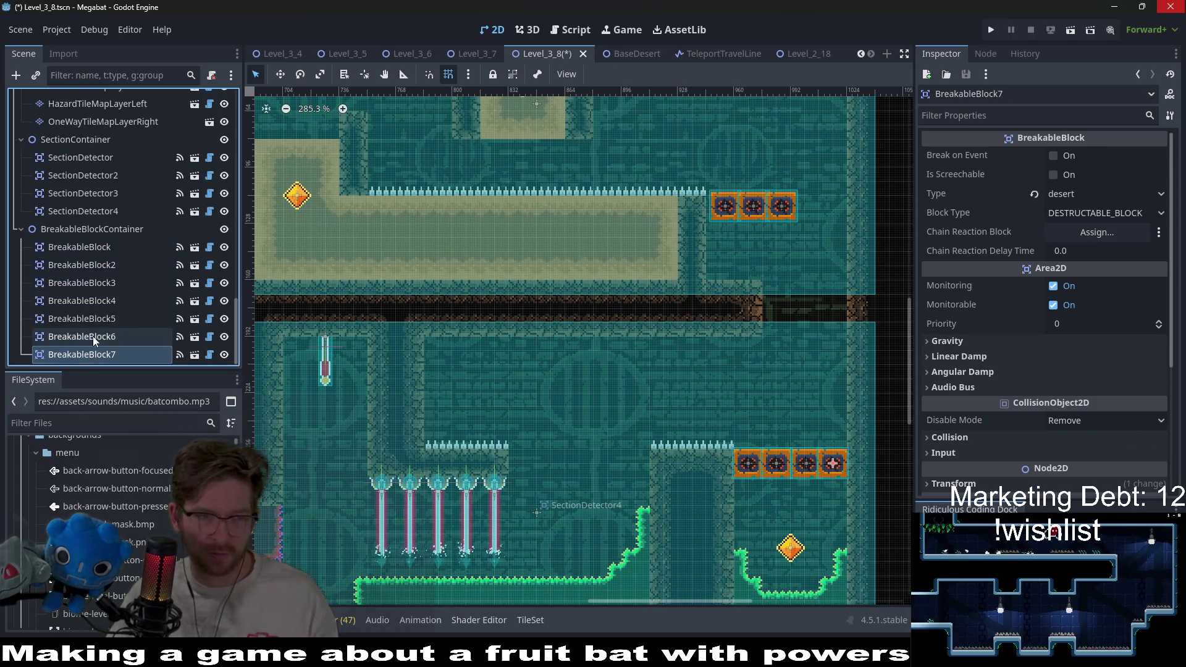
pyautogui.keyDown('shift'); pyautogui.click(104, 320); pyautogui.keyUp('shift')
pyautogui.press('Delete')
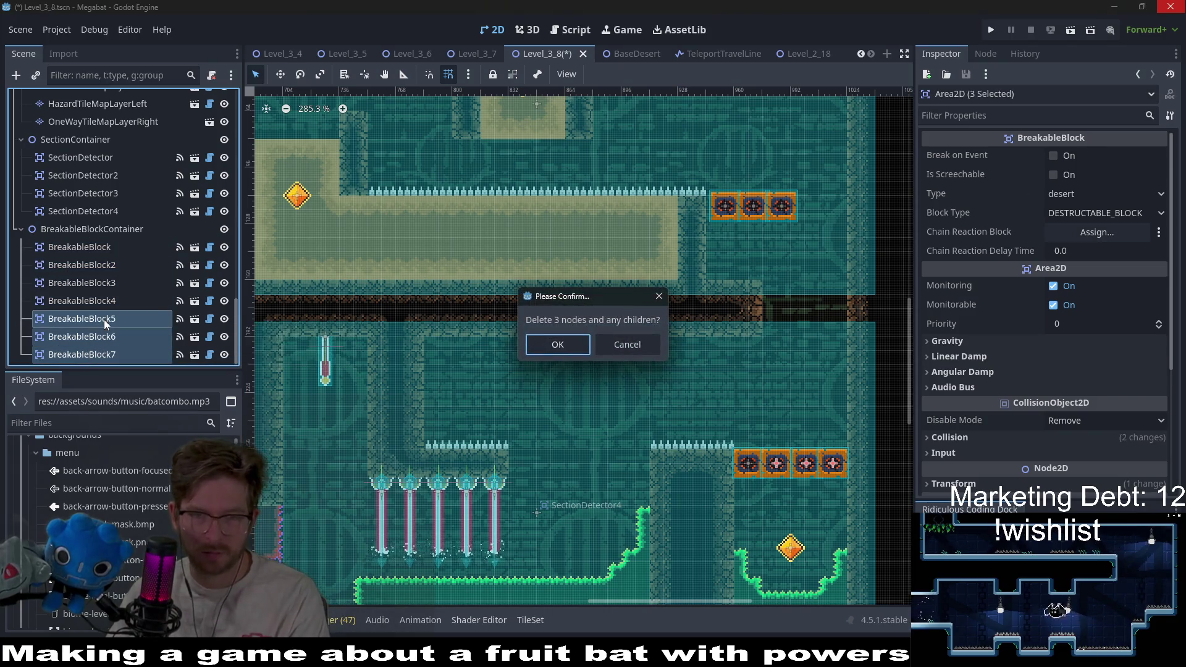
pyautogui.press('Return')
# Move BreakableBlock4 to the end of the upper row and align all four blocks at the spike ledge
pyautogui.click(110, 350)
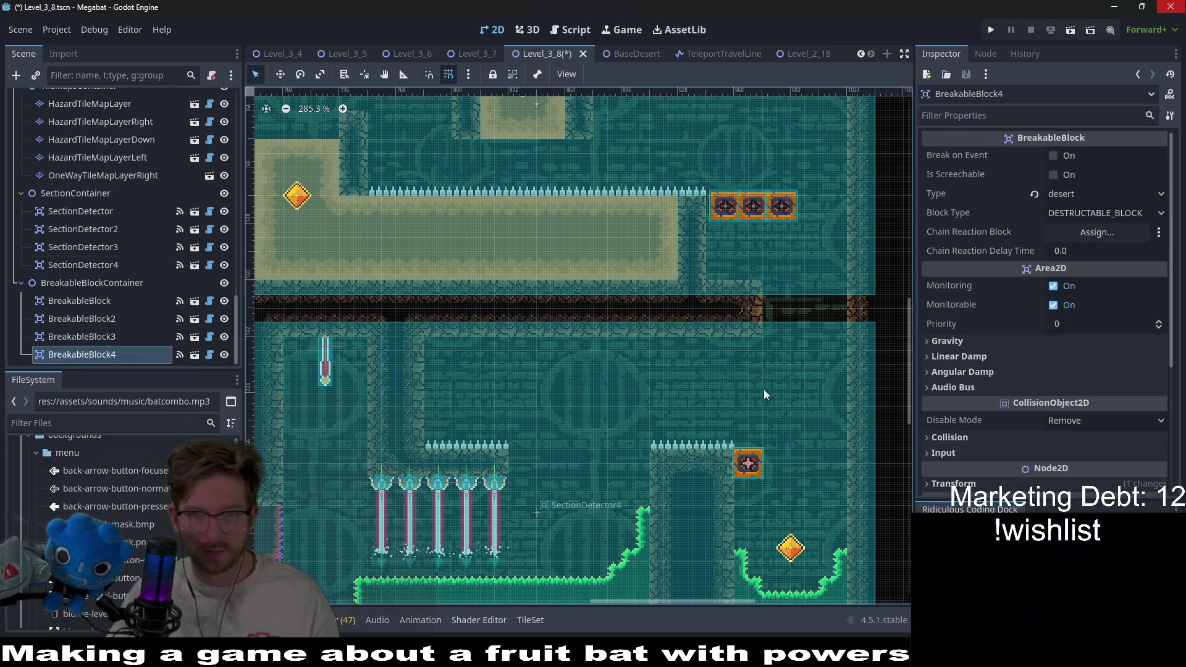
pyautogui.moveTo(763, 468)
pyautogui.mouseDown()
pyautogui.moveTo(822, 204)
pyautogui.moveTo(806, 247)
pyautogui.mouseUp()
pyautogui.scroll(10, 830, 206)
pyautogui.scroll(12, 831, 206)
pyautogui.scroll(-19, 731, 307)
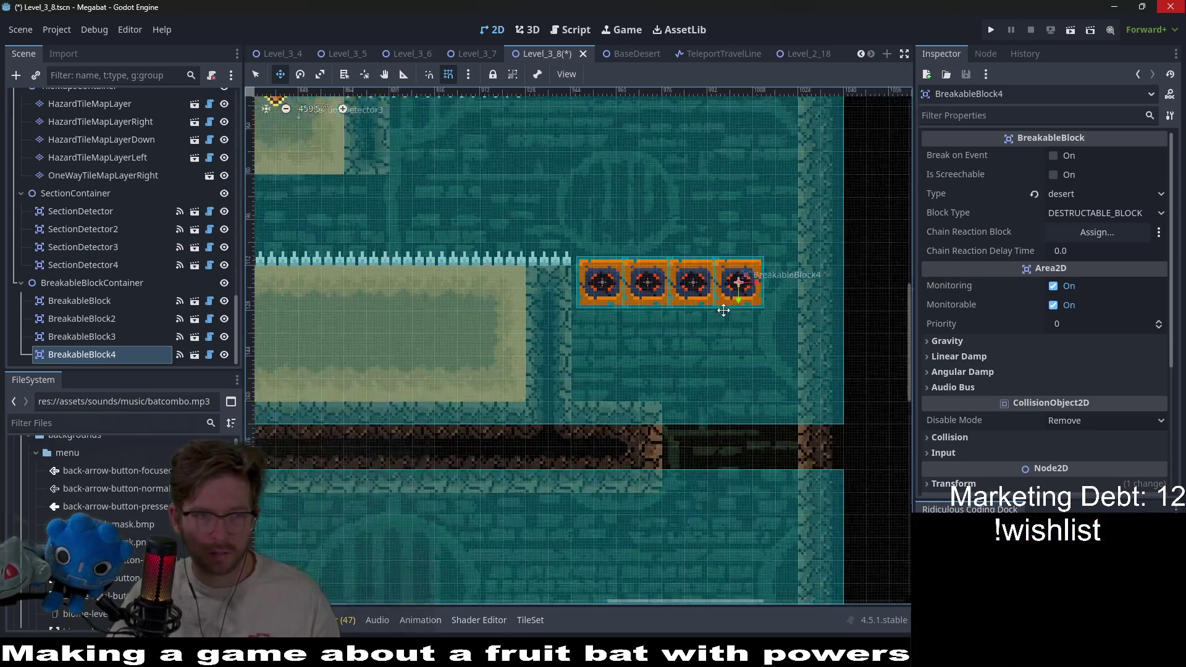
pyautogui.keyDown('shift'); pyautogui.click(87, 301); pyautogui.keyUp('shift')
pyautogui.scroll(-3, 690, 222)
pyautogui.moveTo(692, 165); pyautogui.dragTo(711, 524)
pyautogui.scroll(8, 711, 524)
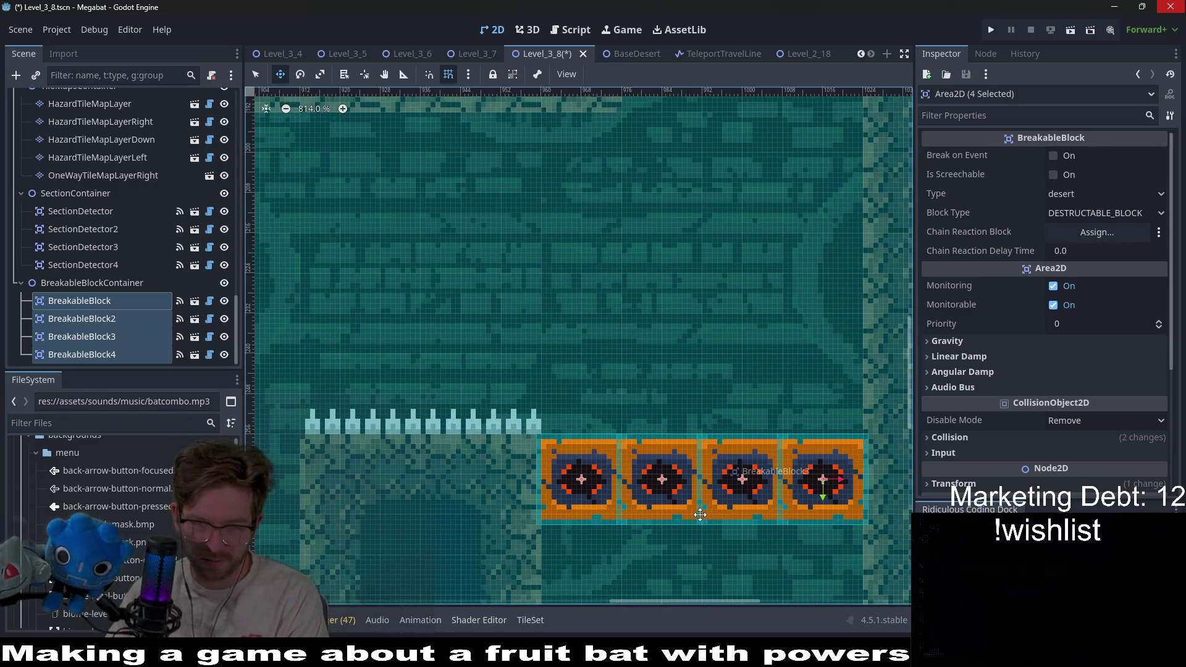
pyautogui.scroll(-14, 649, 477)
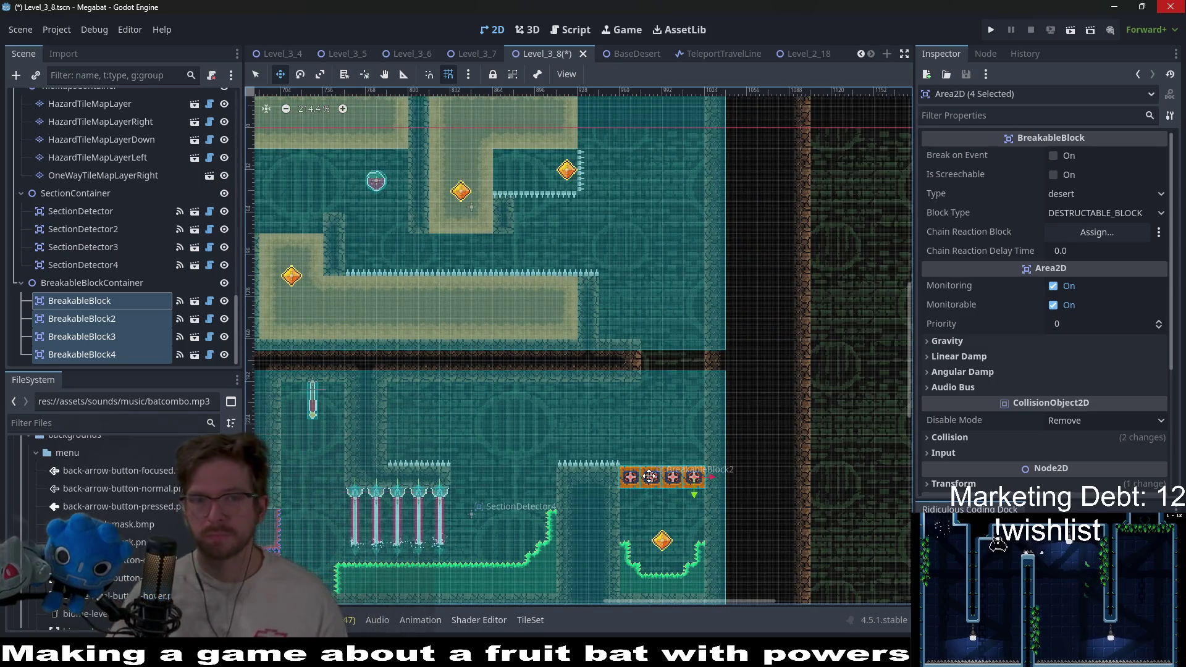
pyautogui.moveTo(649, 477); pyautogui.dragTo(663, 465)
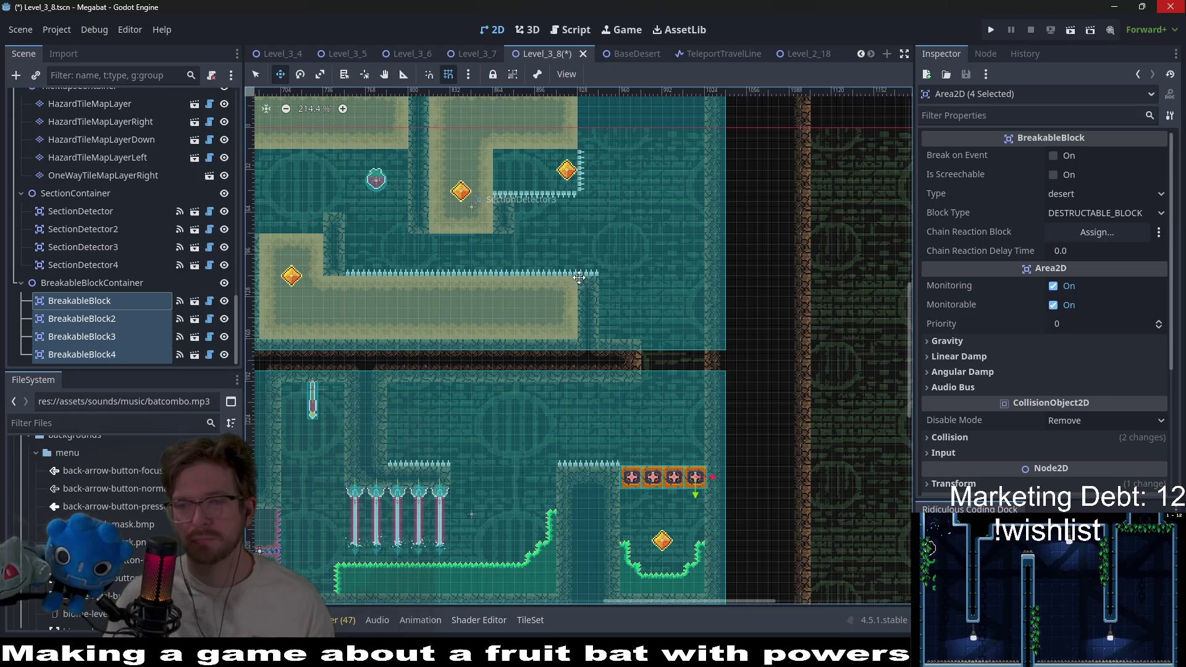
pyautogui.scroll(-8, 579, 278)
pyautogui.scroll(11, 621, 281)
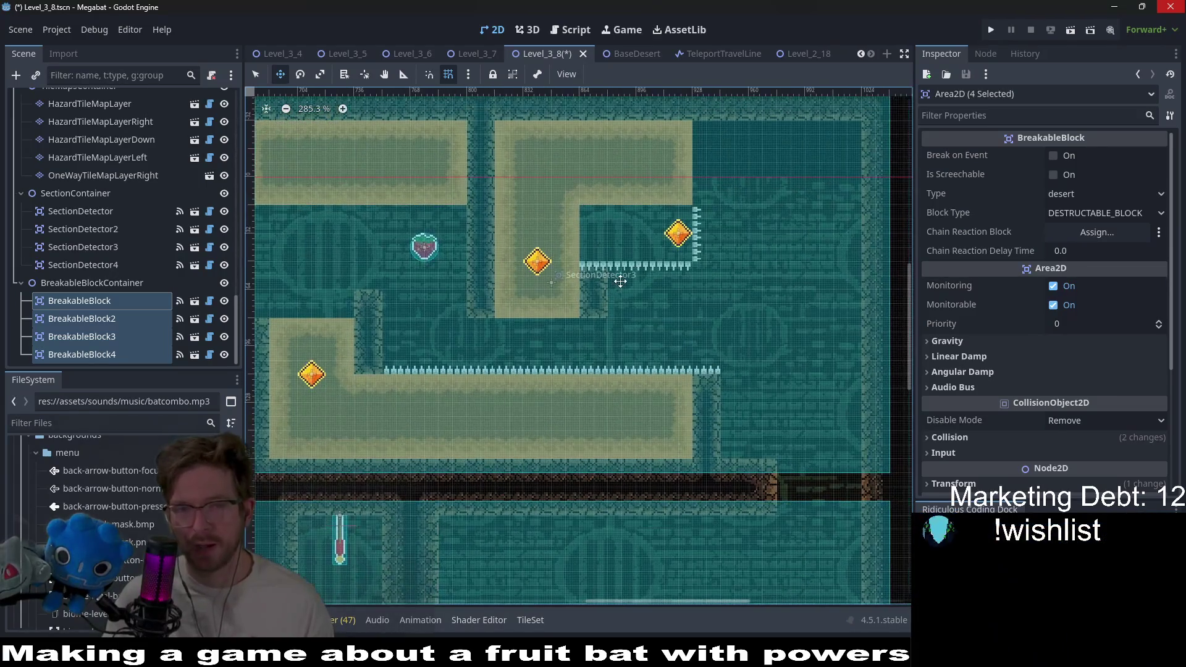
pyautogui.scroll(10, 79, 217)
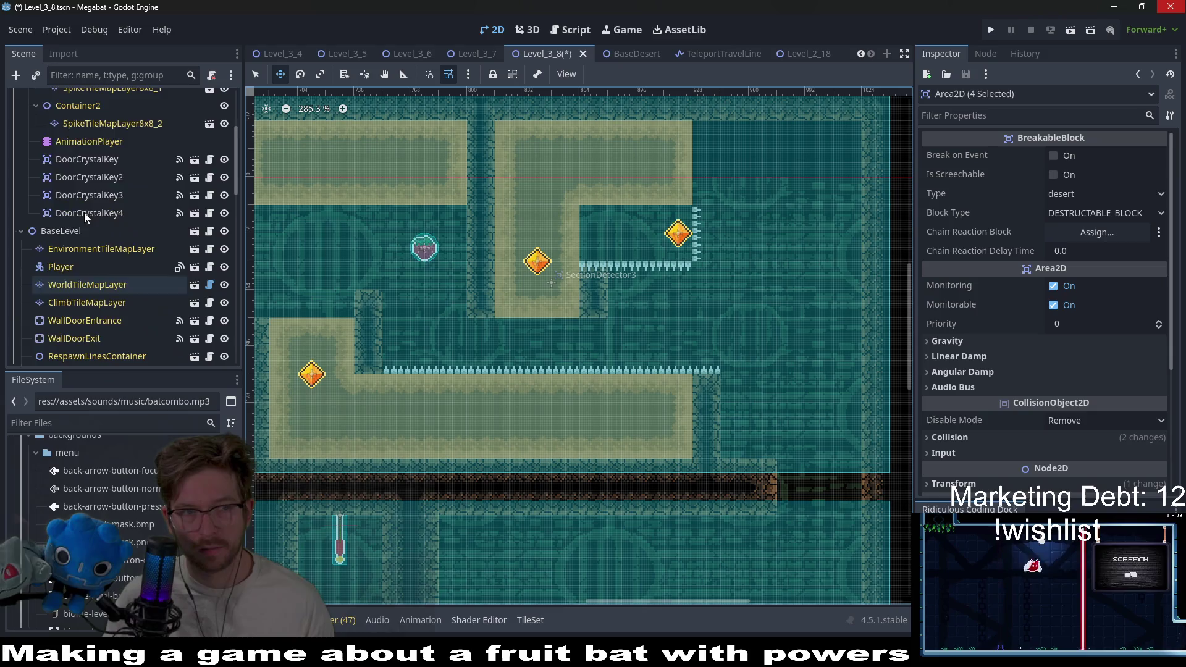
# Reselect the dig tile layer with its Desert terrain
pyautogui.click(80, 158)
pyautogui.click(87, 170)
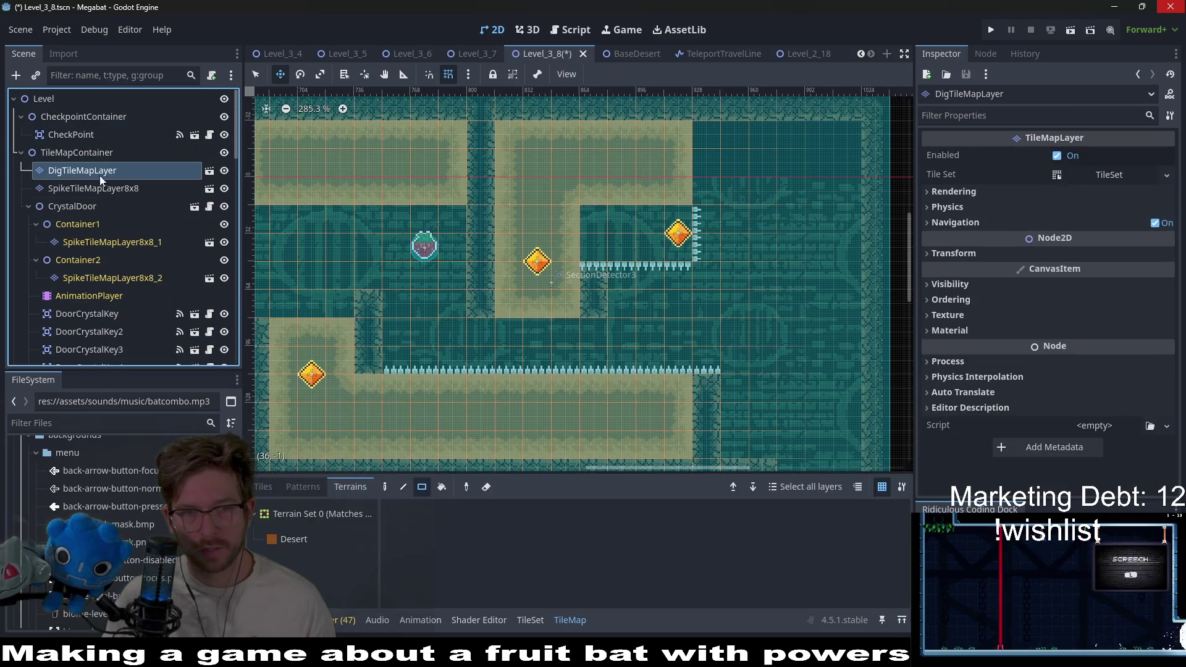
pyautogui.click(294, 539)
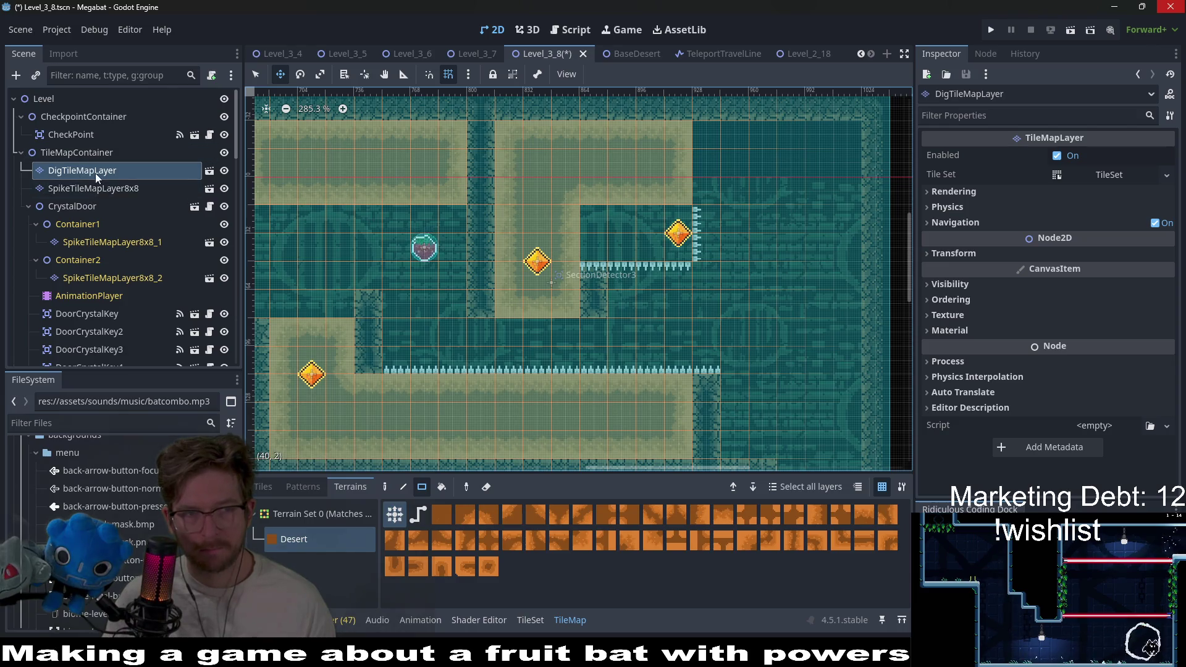
pyautogui.scroll(-5, 76, 340)
# Paint a four-tile DESERT wall strip on the world tile layer above the spiked ledge
pyautogui.click(75, 269)
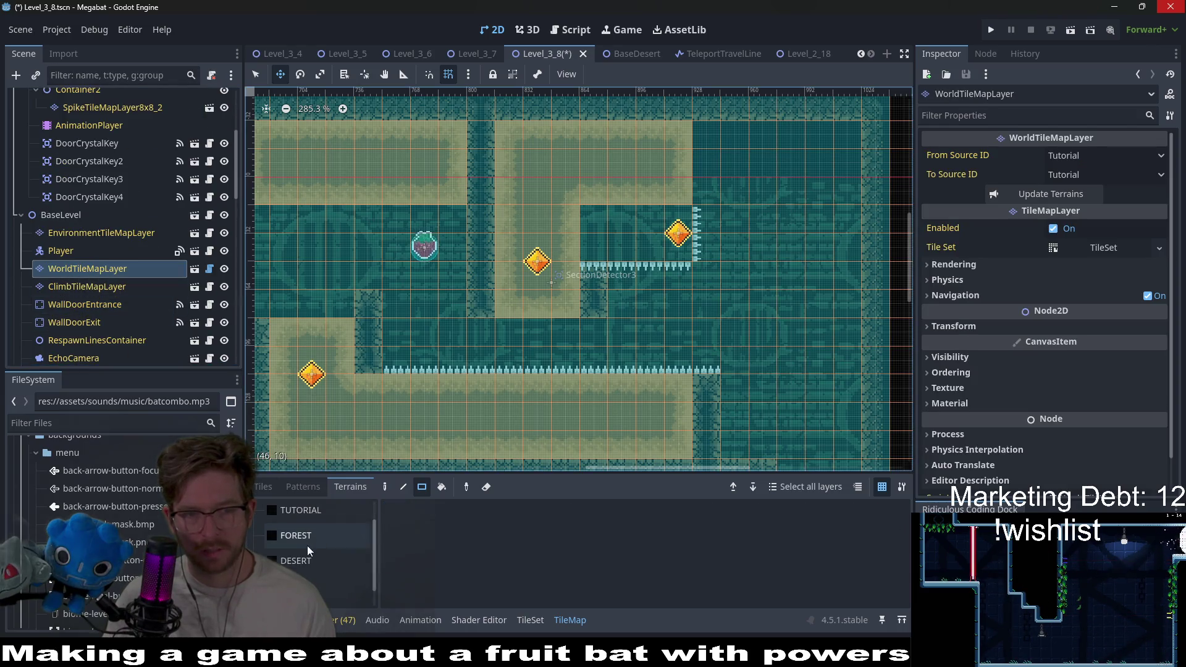
pyautogui.click(331, 562)
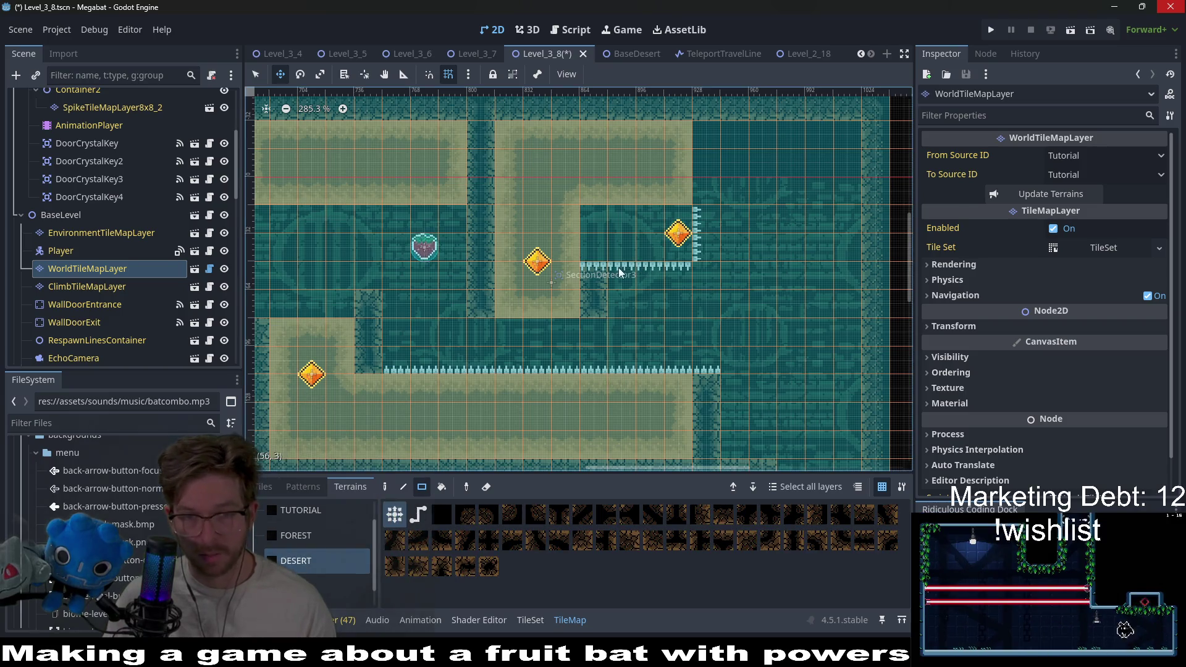
pyautogui.moveTo(675, 220); pyautogui.dragTo(677, 221)
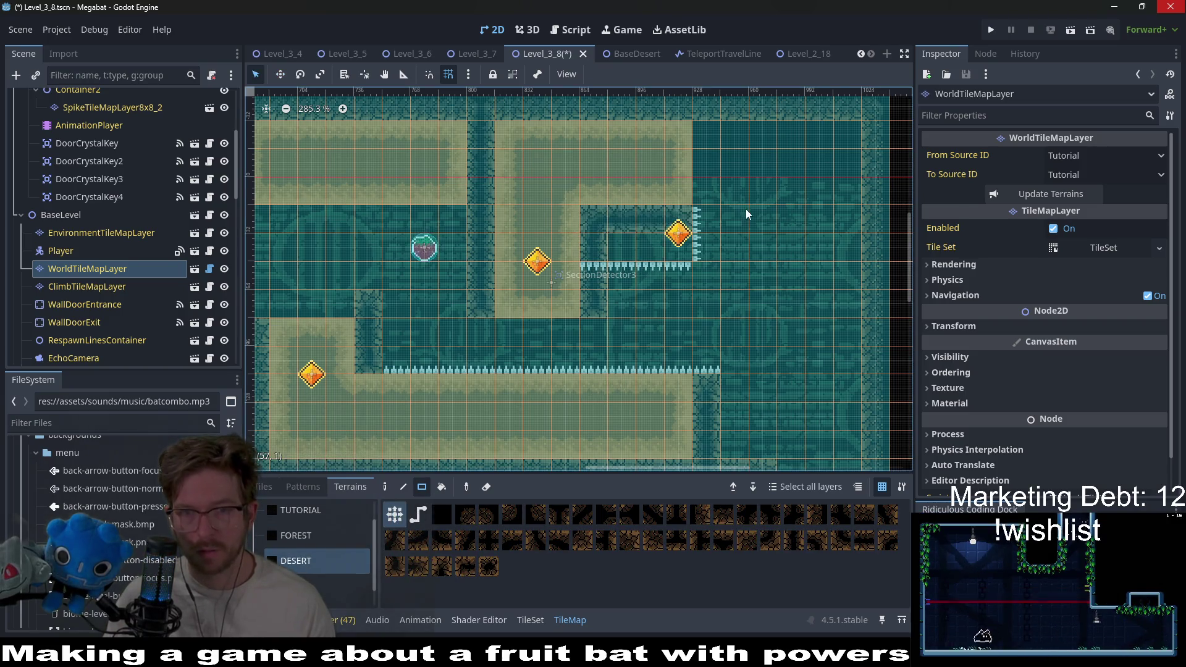
pyautogui.scroll(-3, 730, 270)
pyautogui.scroll(-5, 112, 247)
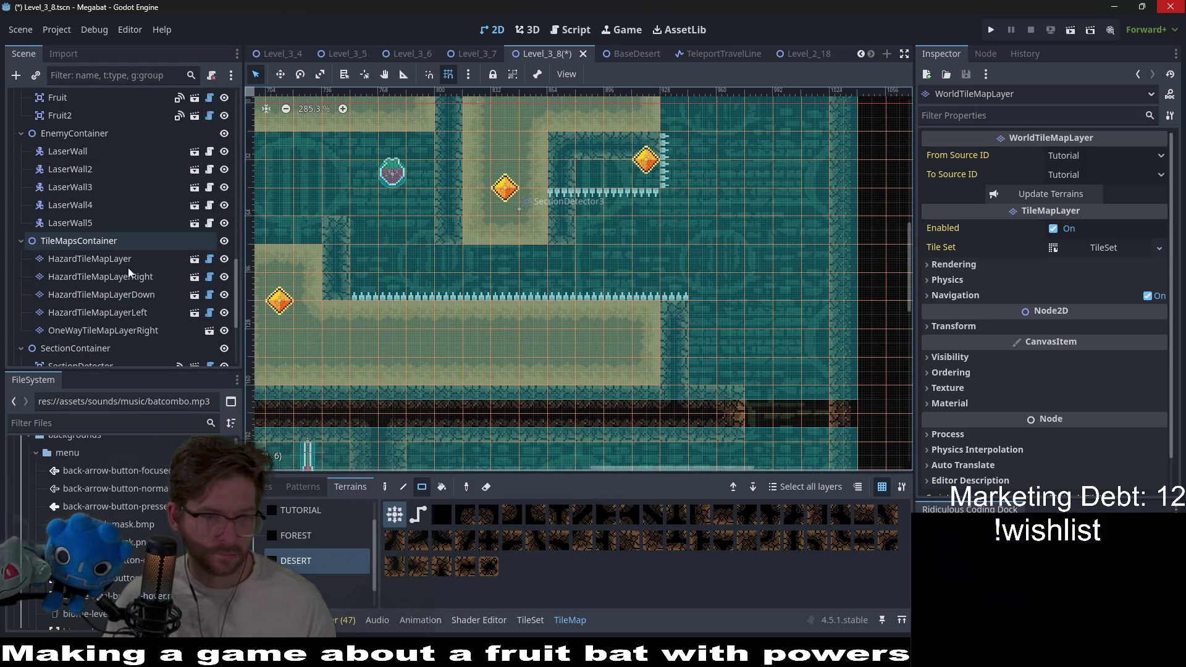
pyautogui.click(89, 259)
# Mark a five-tile-wide row of Spikes on the downward-facing hazard layer
pyautogui.click(328, 544)
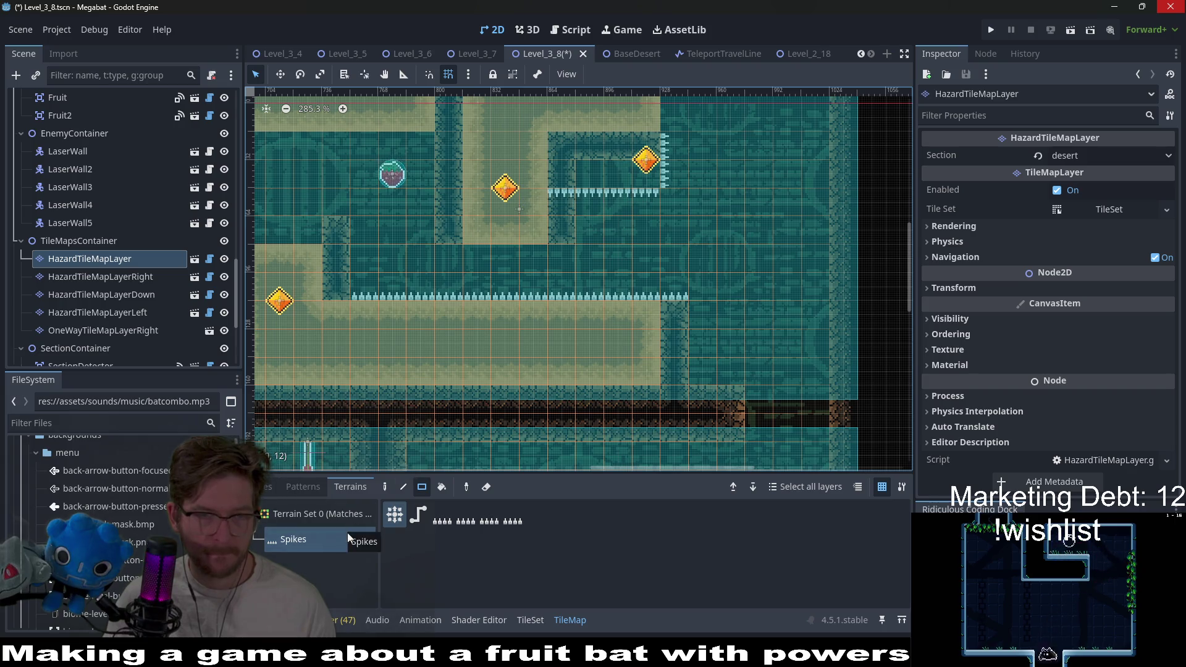
pyautogui.click(123, 295)
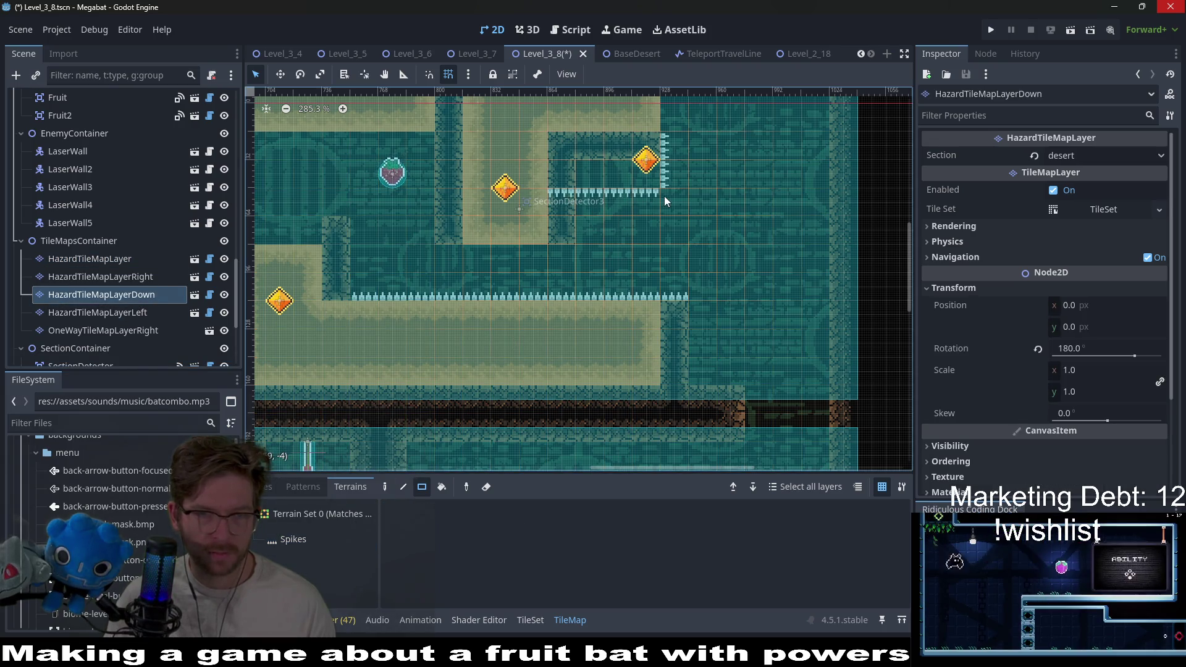
pyautogui.click(335, 544)
pyautogui.moveTo(618, 192); pyautogui.dragTo(570, 259)
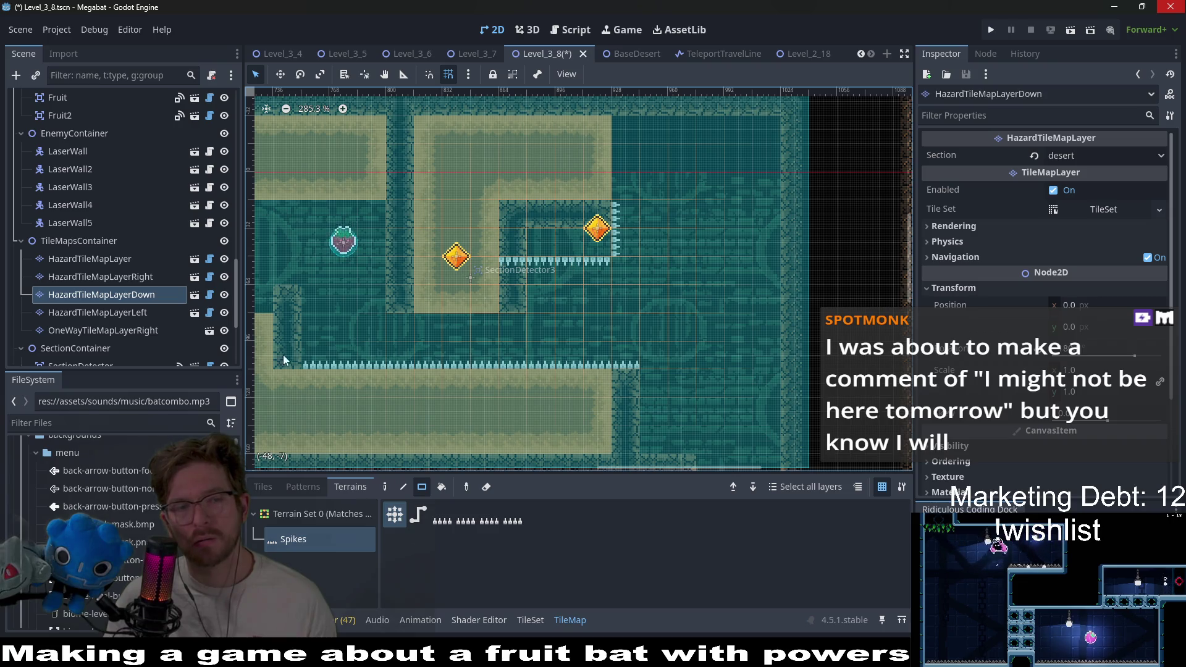
pyautogui.moveTo(410, 359); pyautogui.dragTo(527, 337)
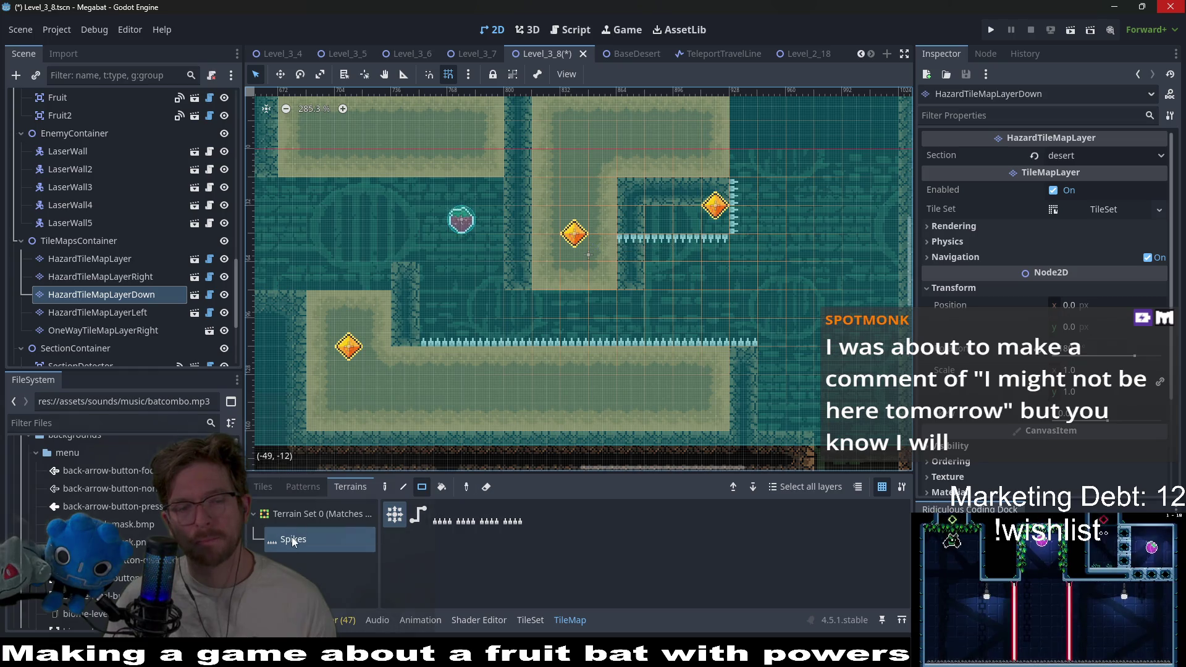
pyautogui.moveTo(495, 336); pyautogui.dragTo(495, 336)
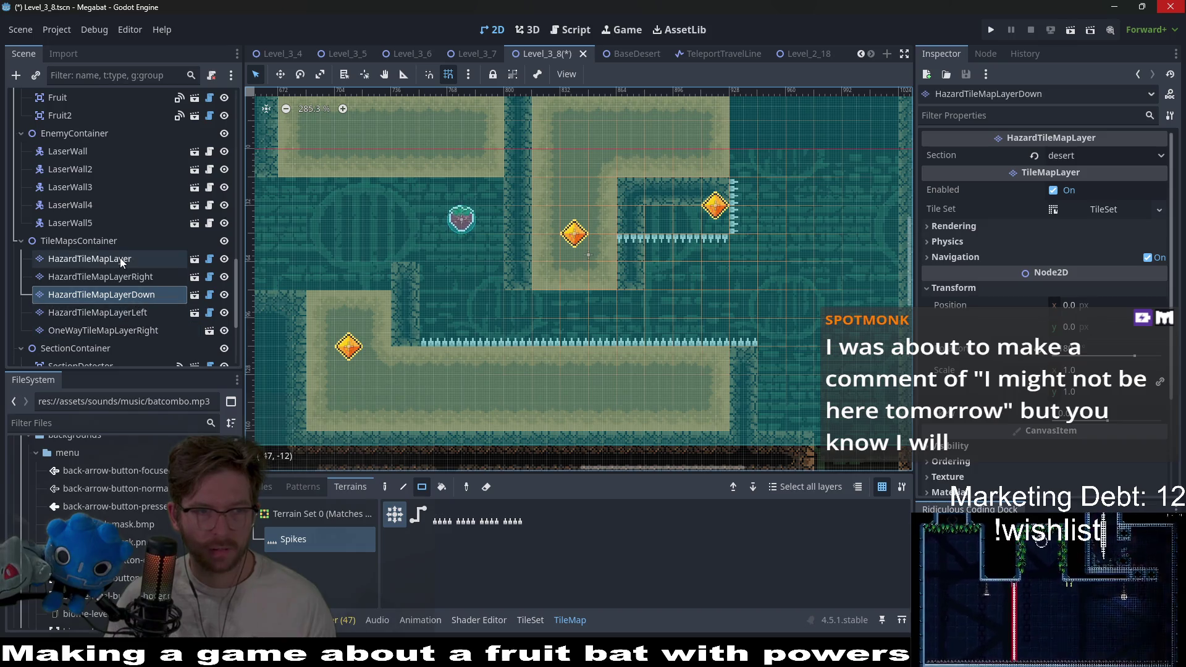
pyautogui.moveTo(642, 251); pyautogui.dragTo(749, 249)
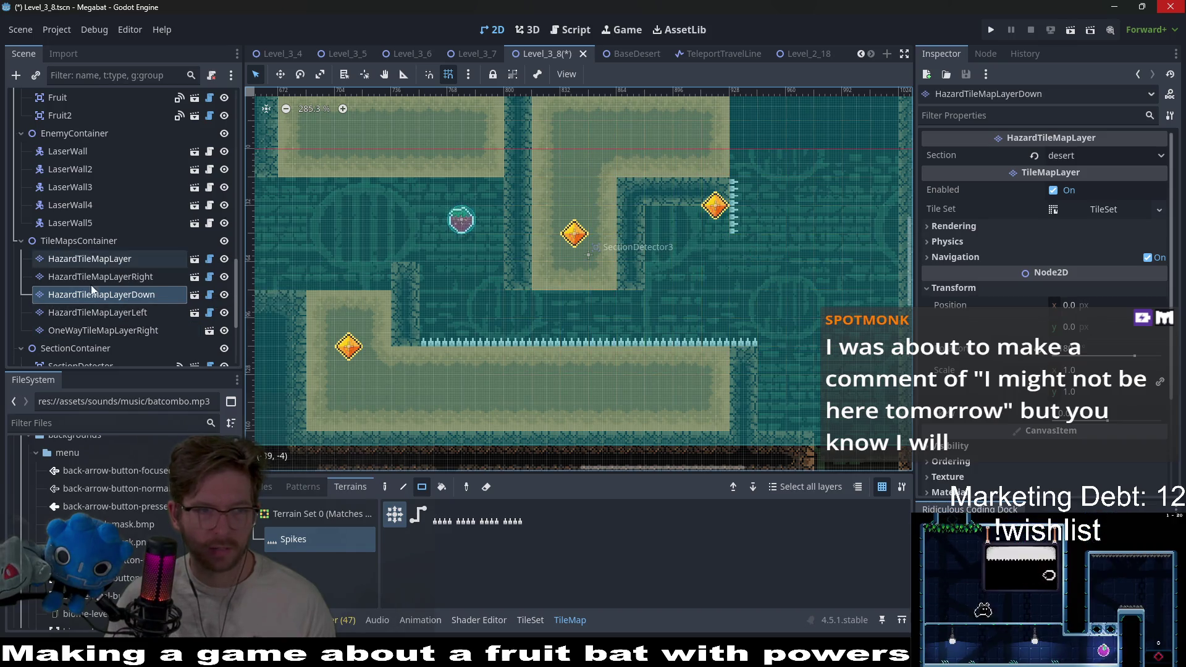
# Erase part of the floor spike row on the main hazard tile layer
pyautogui.click(141, 278)
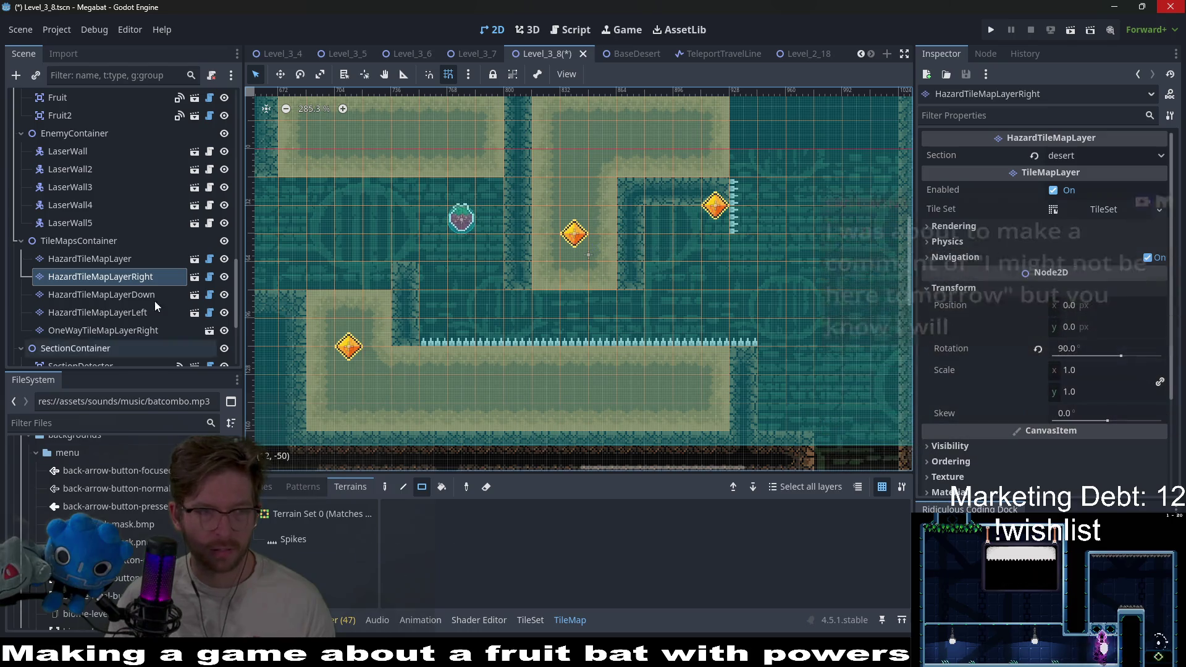
pyautogui.click(274, 538)
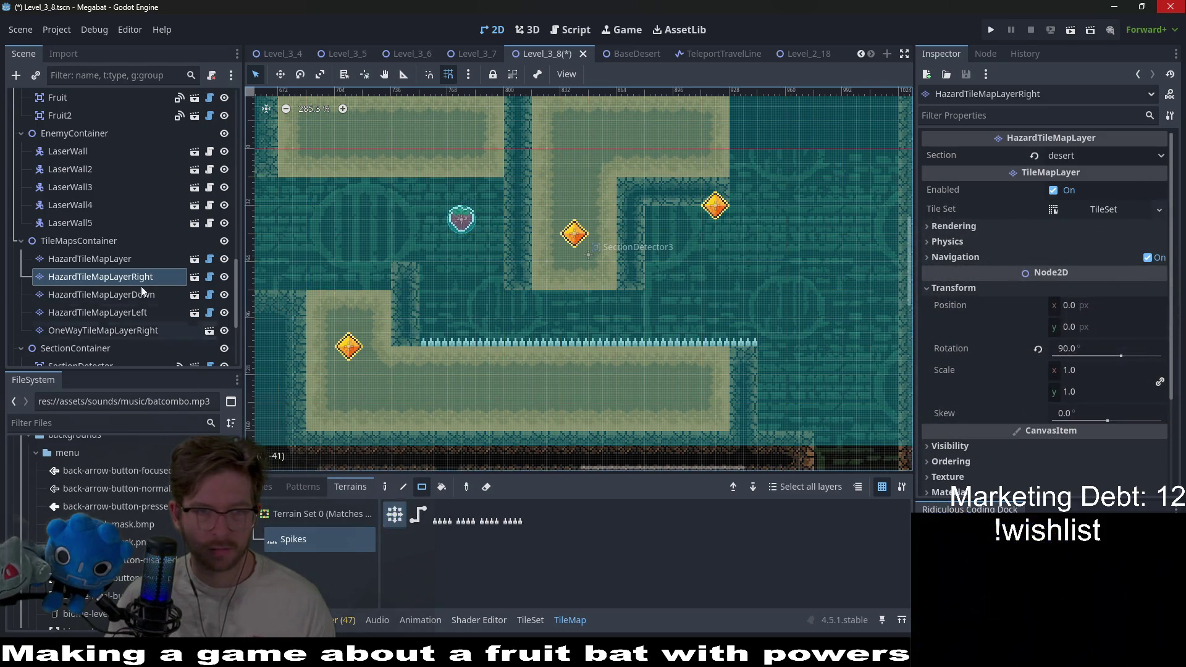
pyautogui.scroll(2, 621, 270)
pyautogui.hscroll(2, 622, 271)
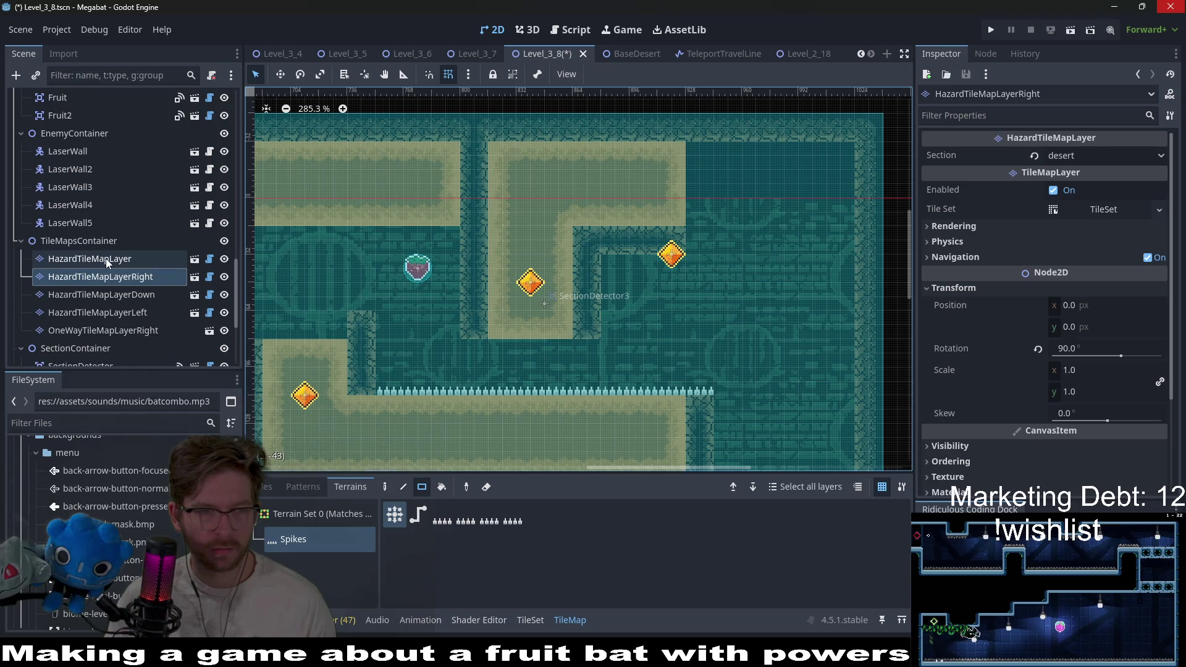
pyautogui.click(105, 258)
pyautogui.moveTo(396, 390); pyautogui.dragTo(488, 390)
pyautogui.scroll(15, 80, 260)
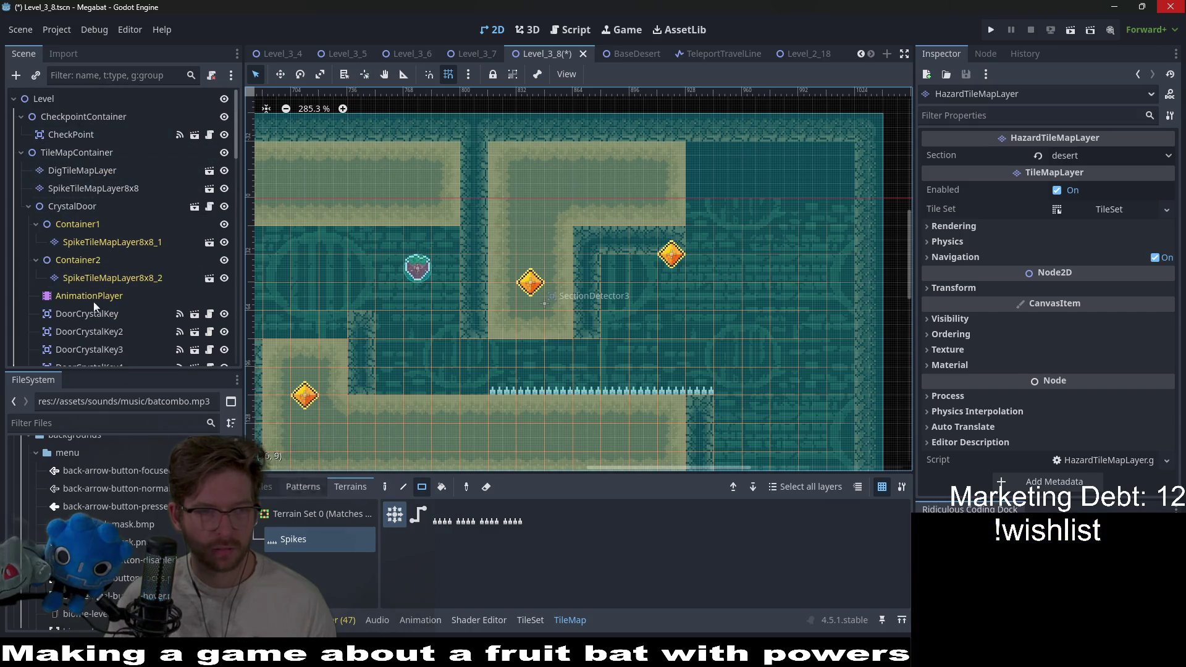
pyautogui.scroll(-5, 92, 297)
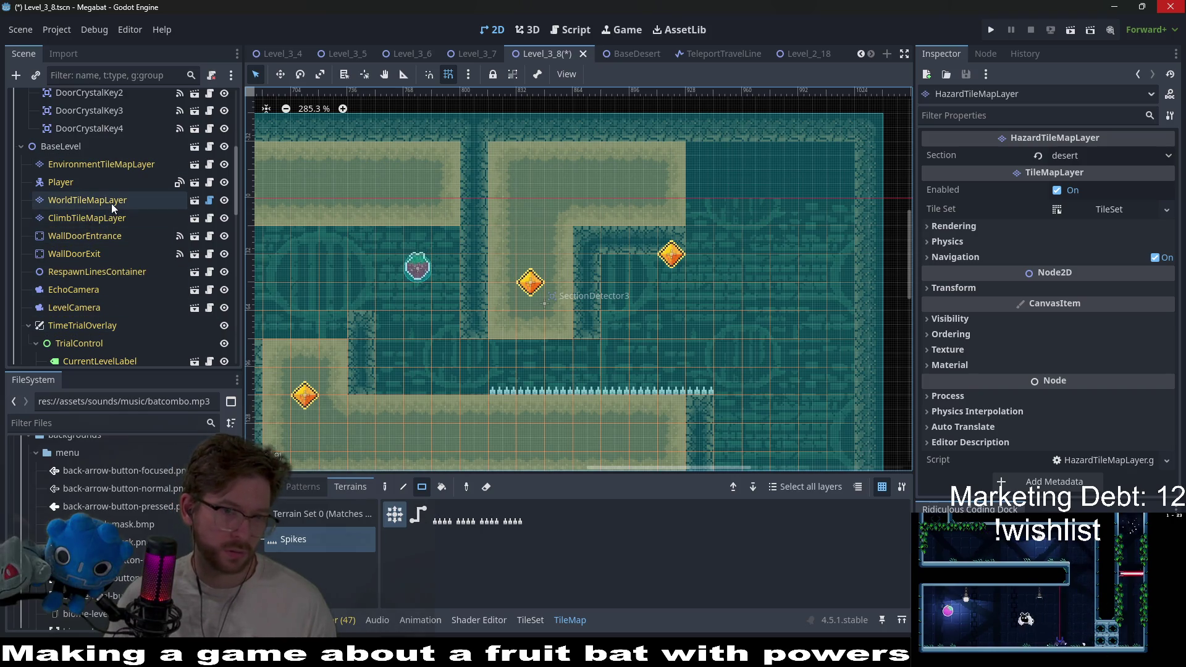
pyautogui.scroll(10, 113, 204)
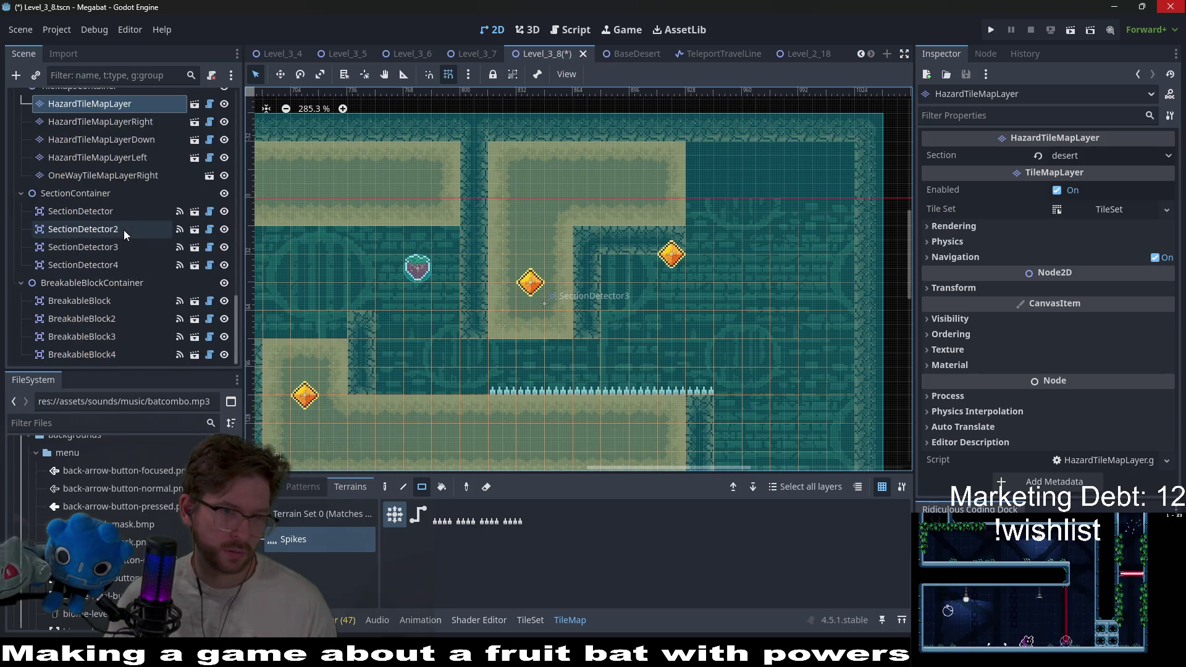
# Paint a three-tile Spikes column beside the strawberry on the right-facing hazard layer
pyautogui.click(104, 229)
pyautogui.scroll(3, 102, 222)
pyautogui.click(126, 190)
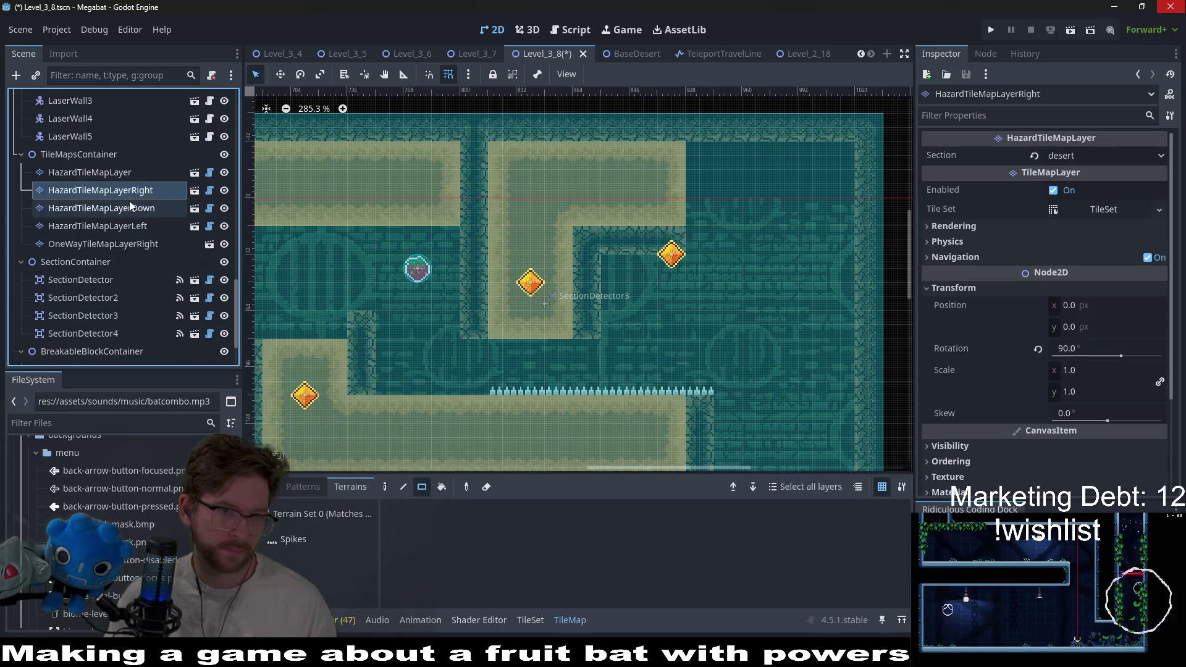
pyautogui.click(293, 539)
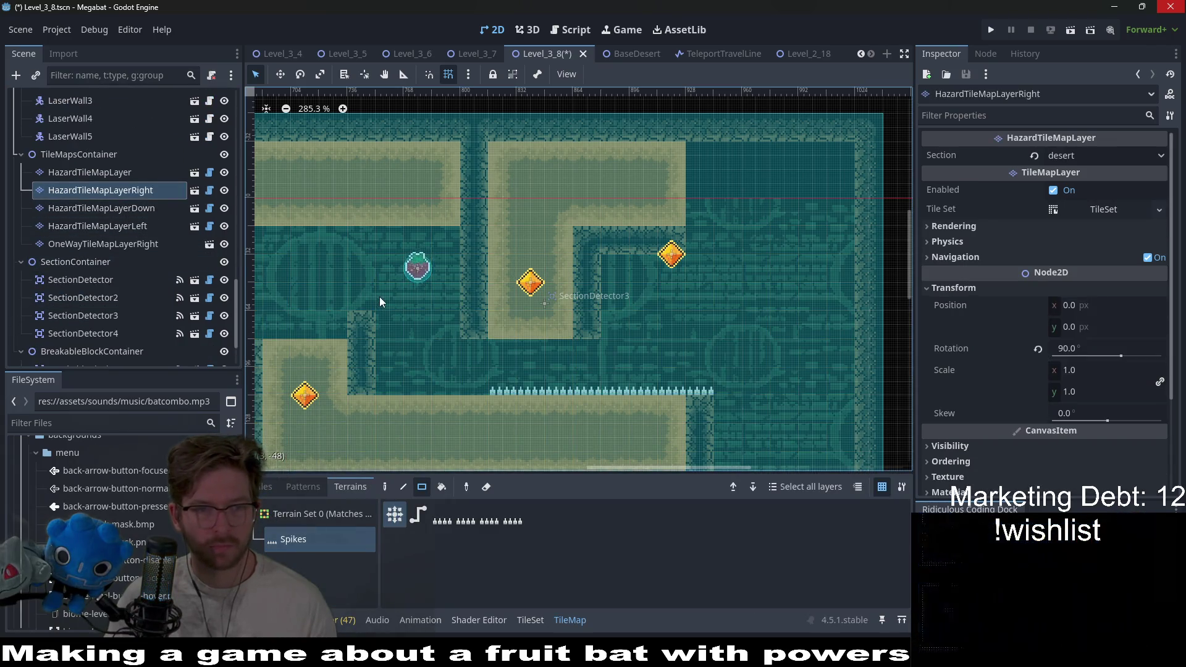
pyautogui.moveTo(380, 297); pyautogui.dragTo(379, 241)
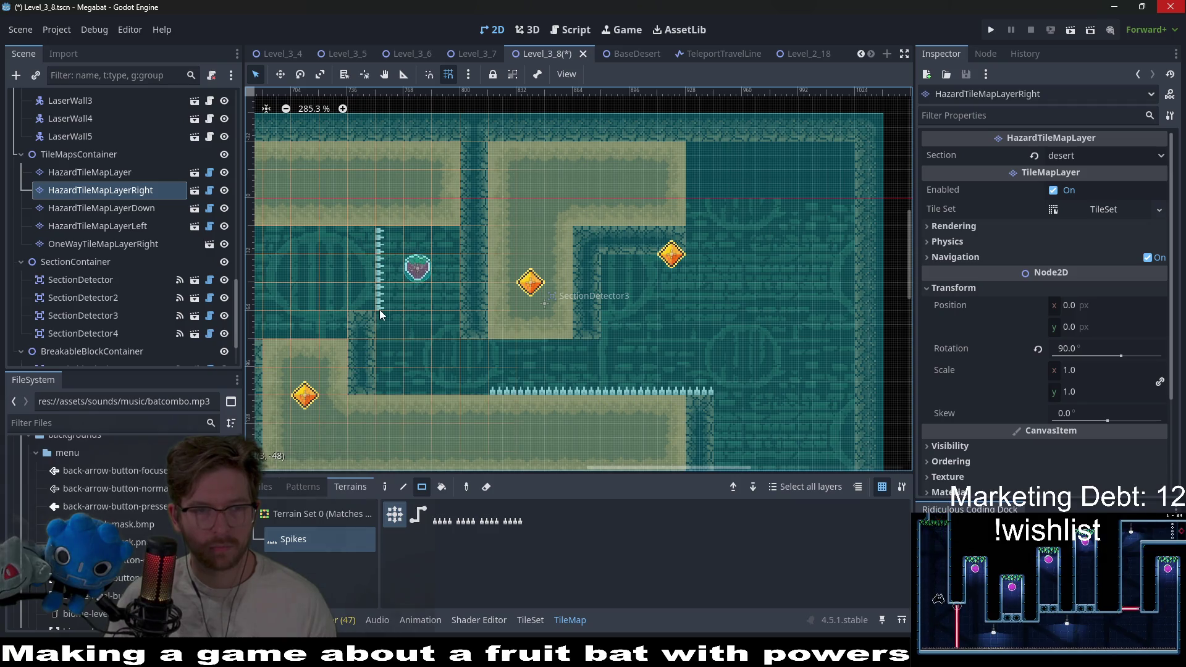
pyautogui.click(119, 246)
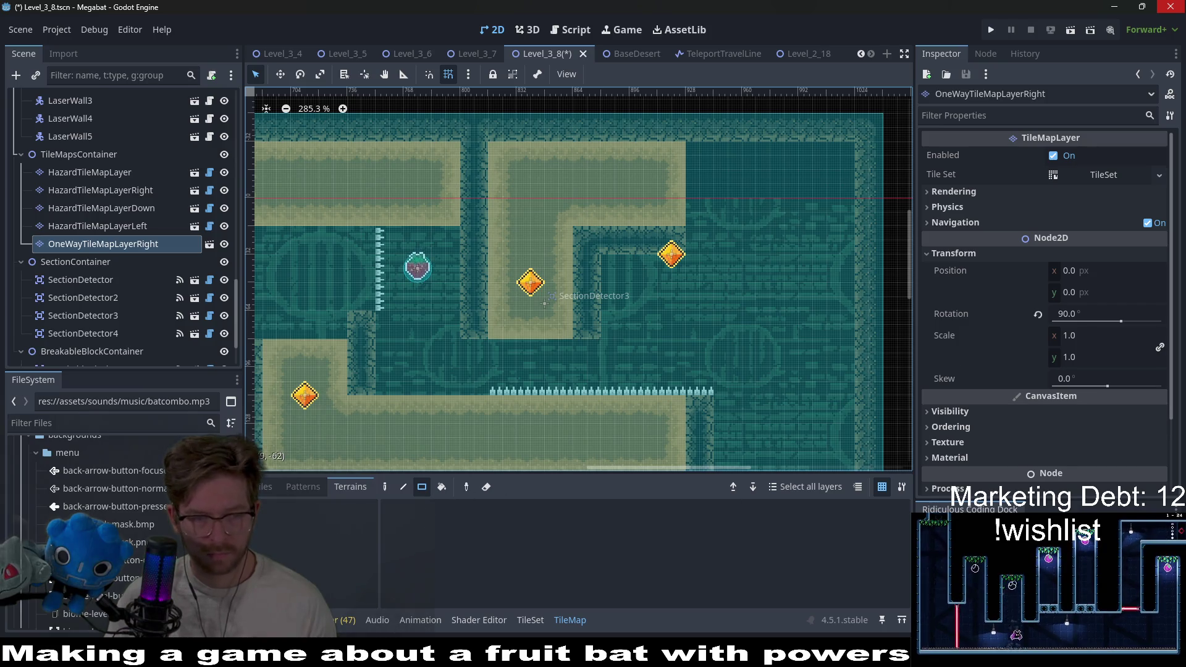
# Browse the TileMap panel's individual tiles and pick the base tile
pyautogui.click(287, 620)
pyautogui.click(573, 621)
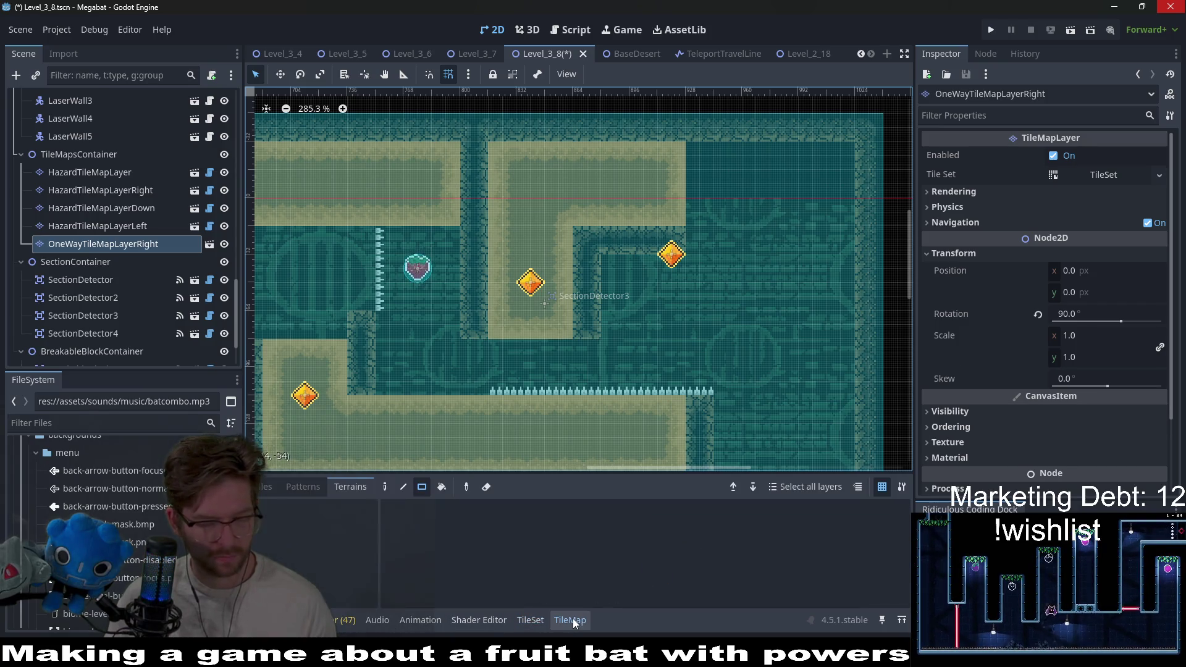
pyautogui.click(361, 491)
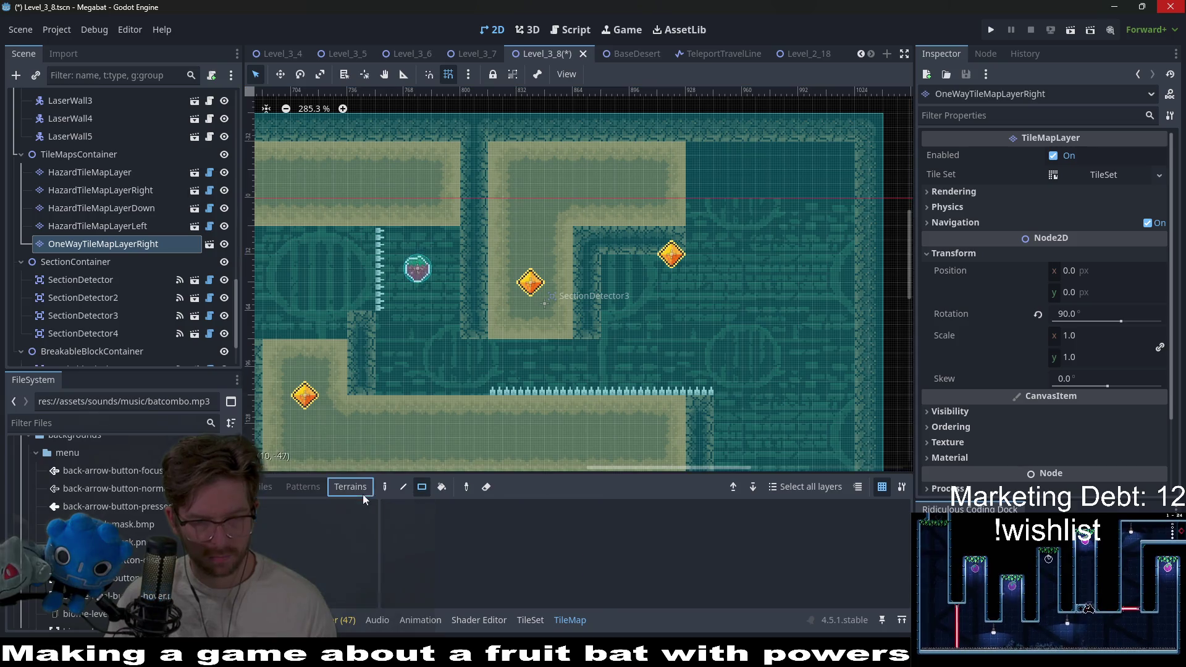
pyautogui.click(278, 492)
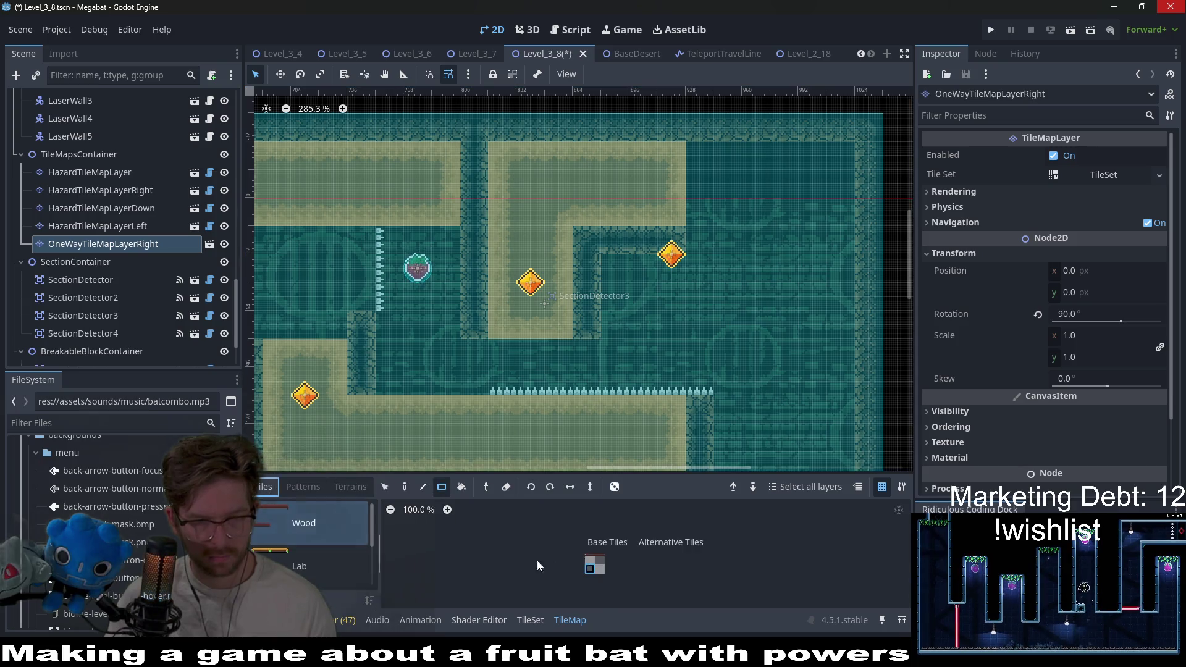
pyautogui.click(591, 561)
pyautogui.scroll(3, 358, 253)
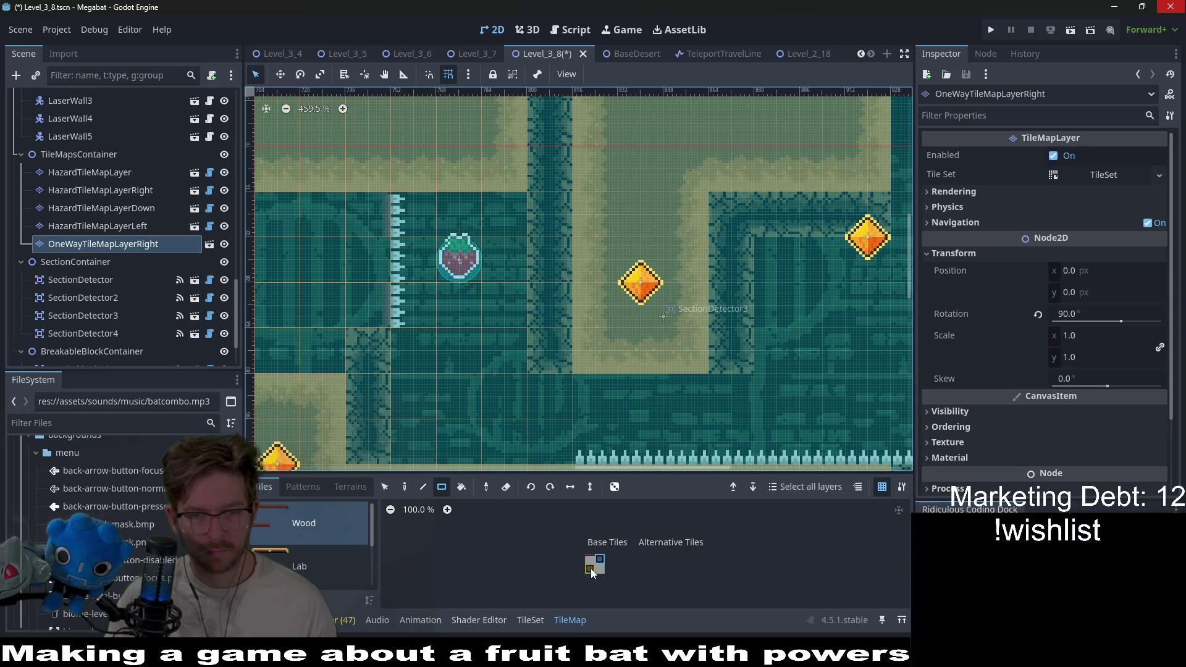
pyautogui.scroll(-5, 453, 299)
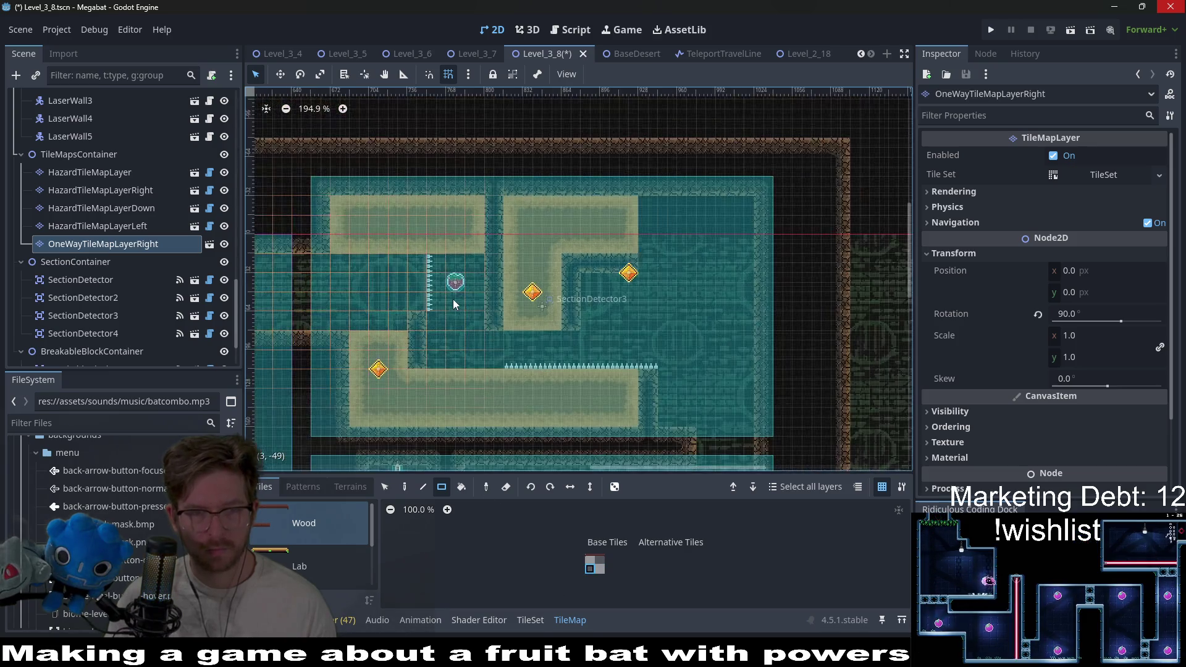
pyautogui.scroll(8, 454, 299)
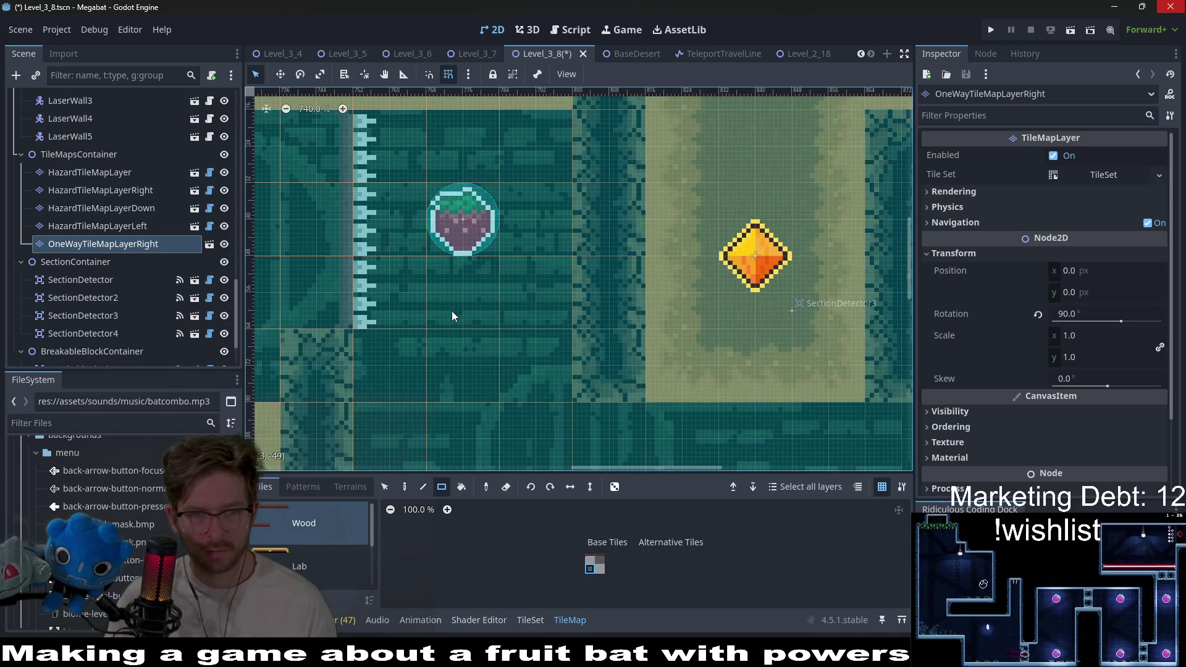
pyautogui.scroll(-3, 451, 310)
pyautogui.scroll(-2, 451, 310)
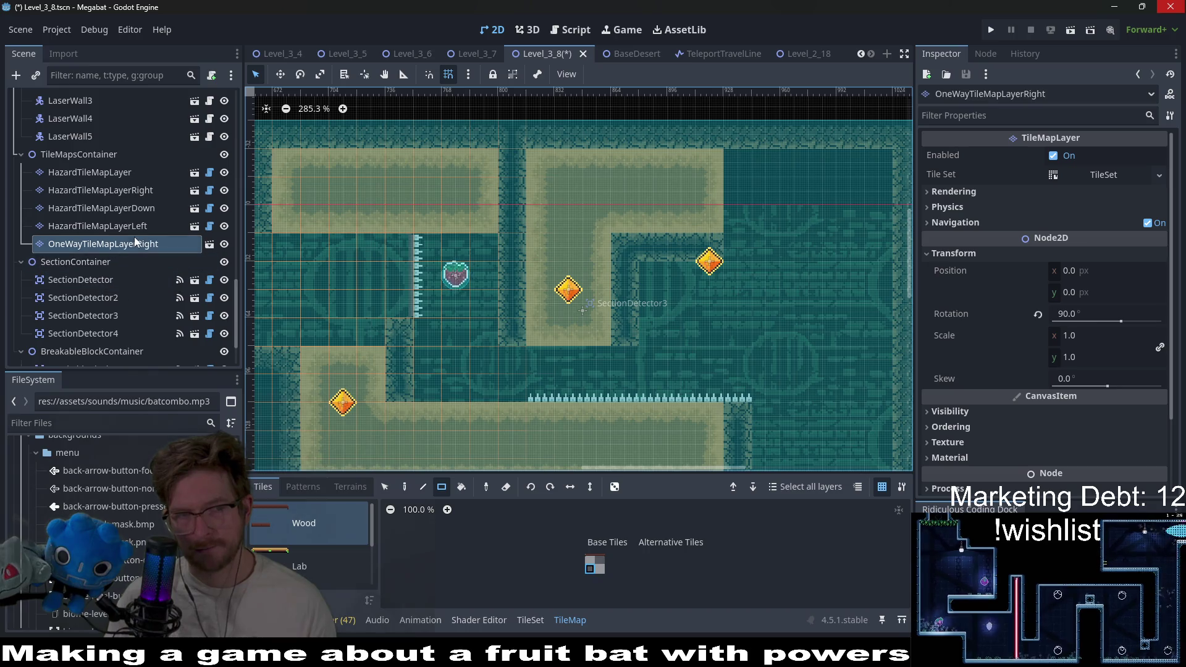
# Paint a short Spikes row on the main hazard layer's floor below the strawberry
pyautogui.click(131, 187)
pyautogui.click(295, 563)
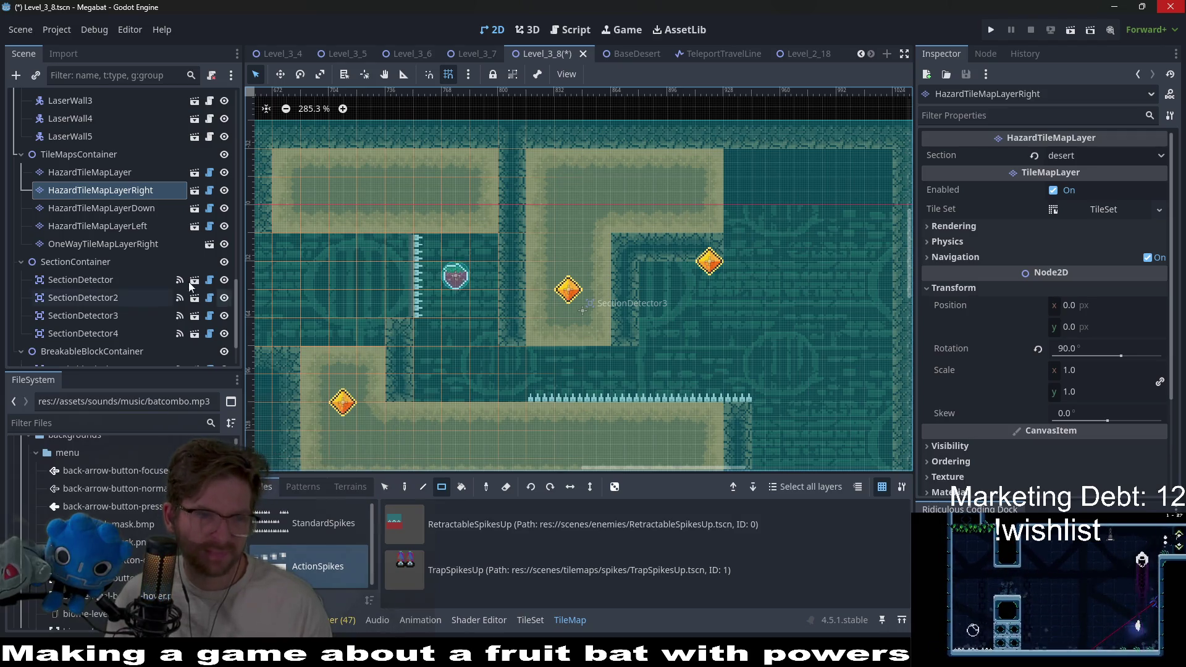
pyautogui.click(125, 172)
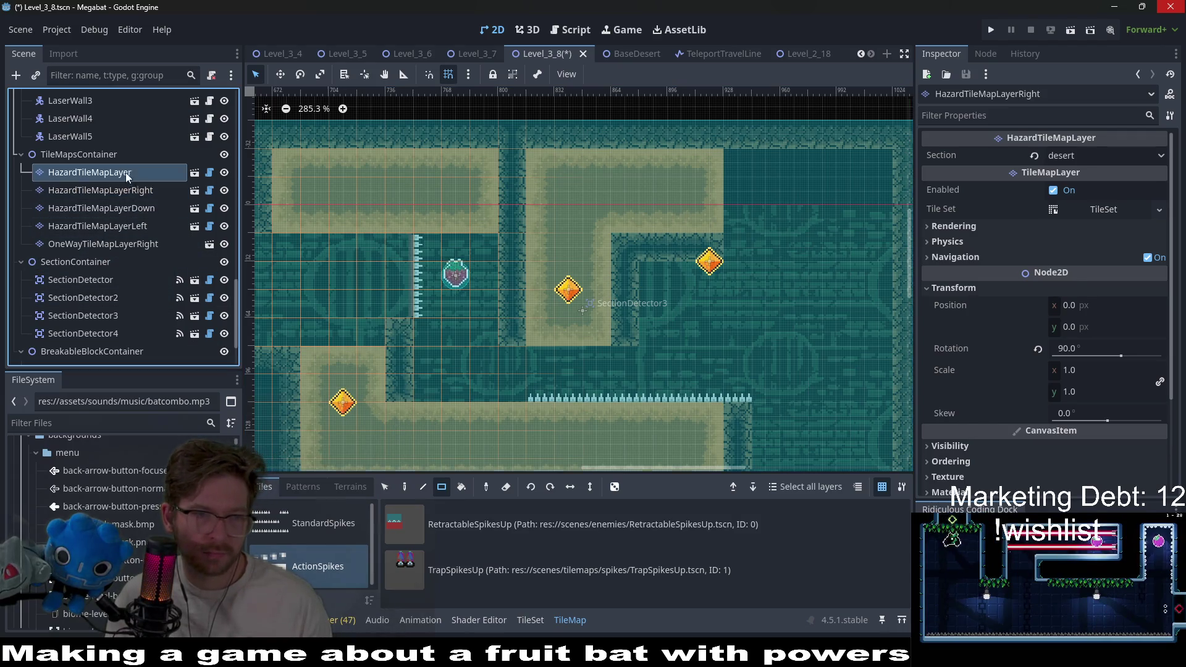
pyautogui.click(350, 487)
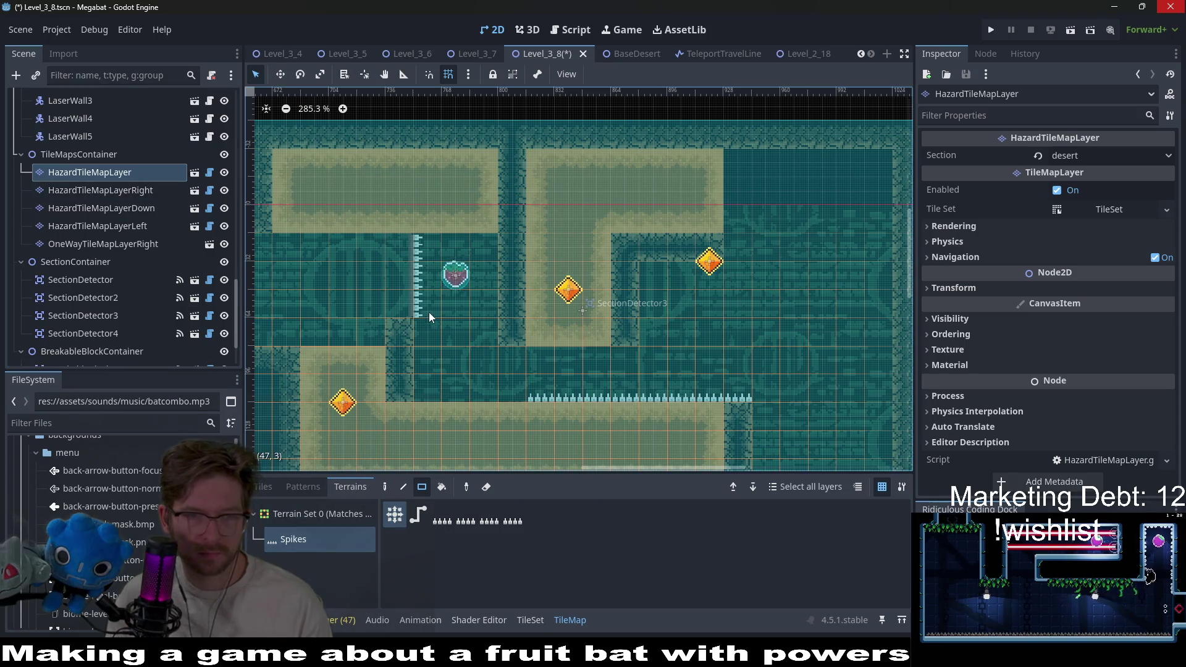
pyautogui.moveTo(476, 303); pyautogui.dragTo(487, 302)
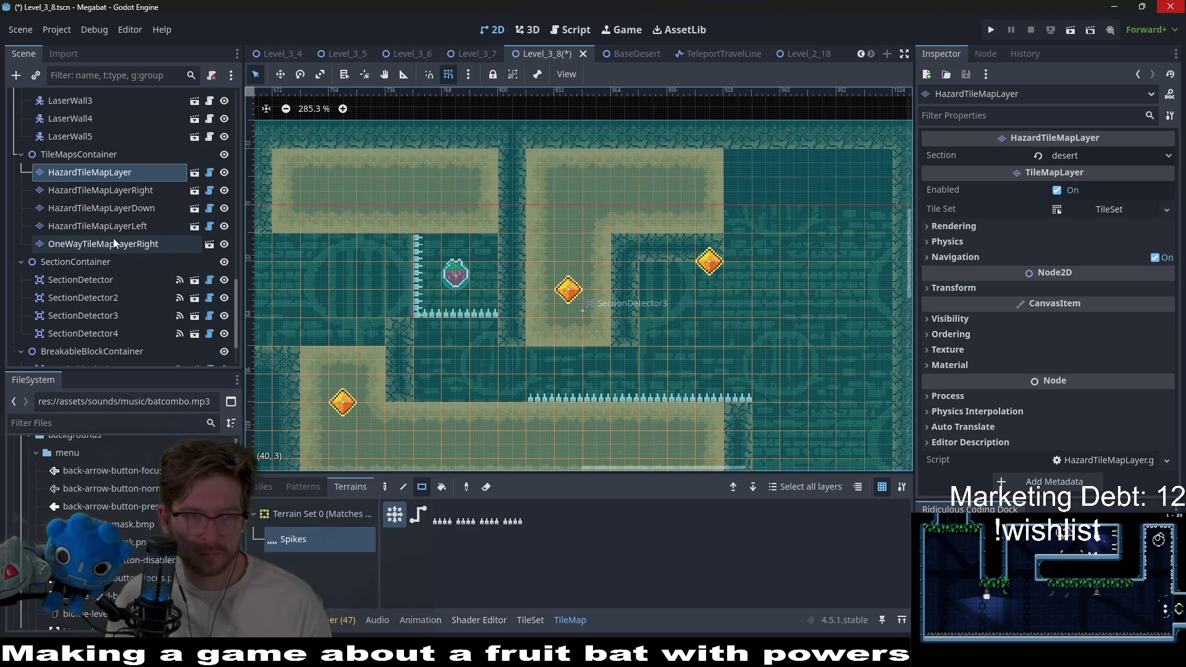
pyautogui.scroll(-5, 112, 186)
pyautogui.scroll(5, 112, 185)
# Rectangle-paint DESERT wall tiles on the world layer into the gap below the spike ledge
pyautogui.click(80, 217)
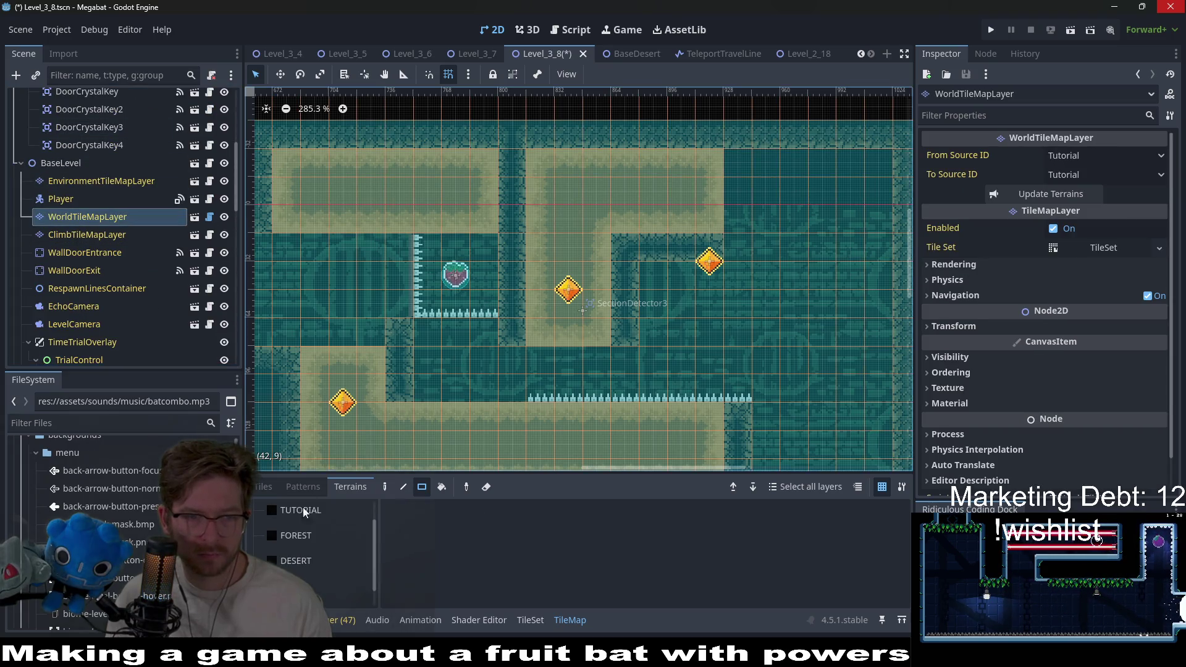
pyautogui.click(308, 558)
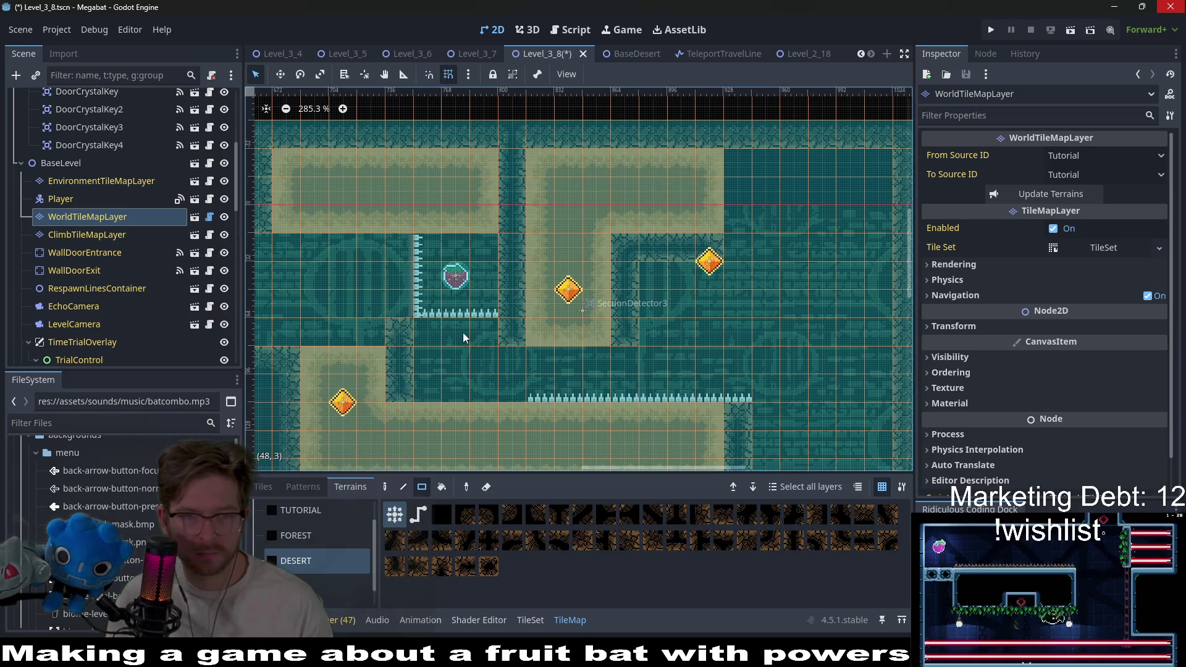
pyautogui.moveTo(432, 341); pyautogui.dragTo(516, 404)
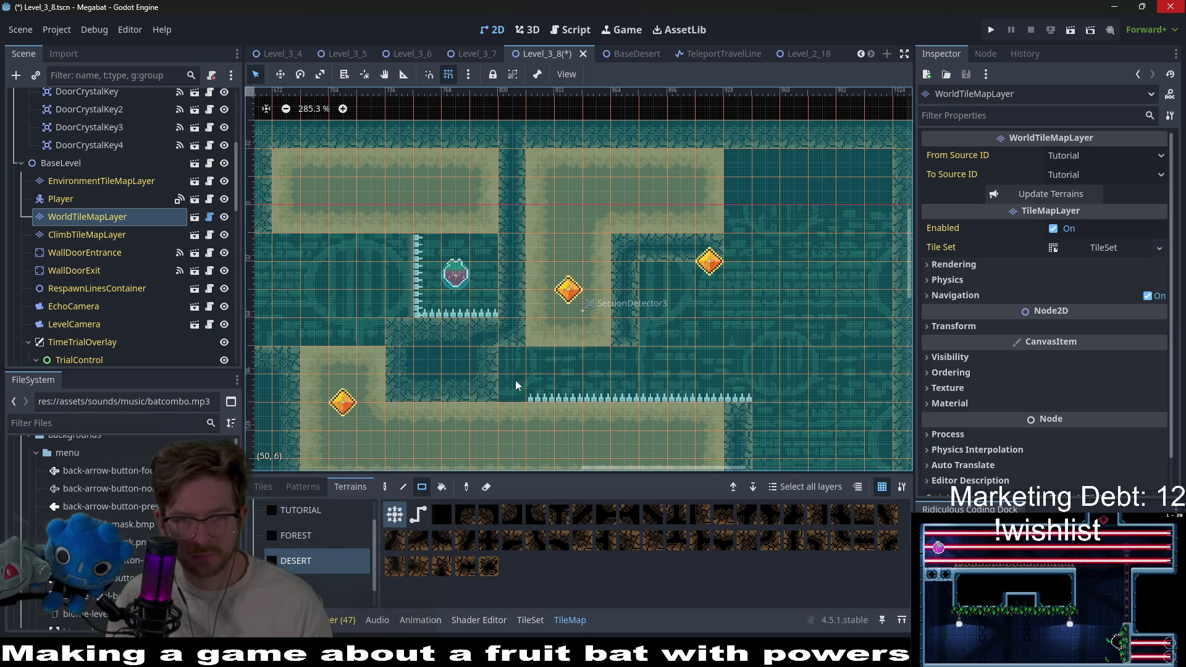
pyautogui.moveTo(586, 443); pyautogui.dragTo(549, 365)
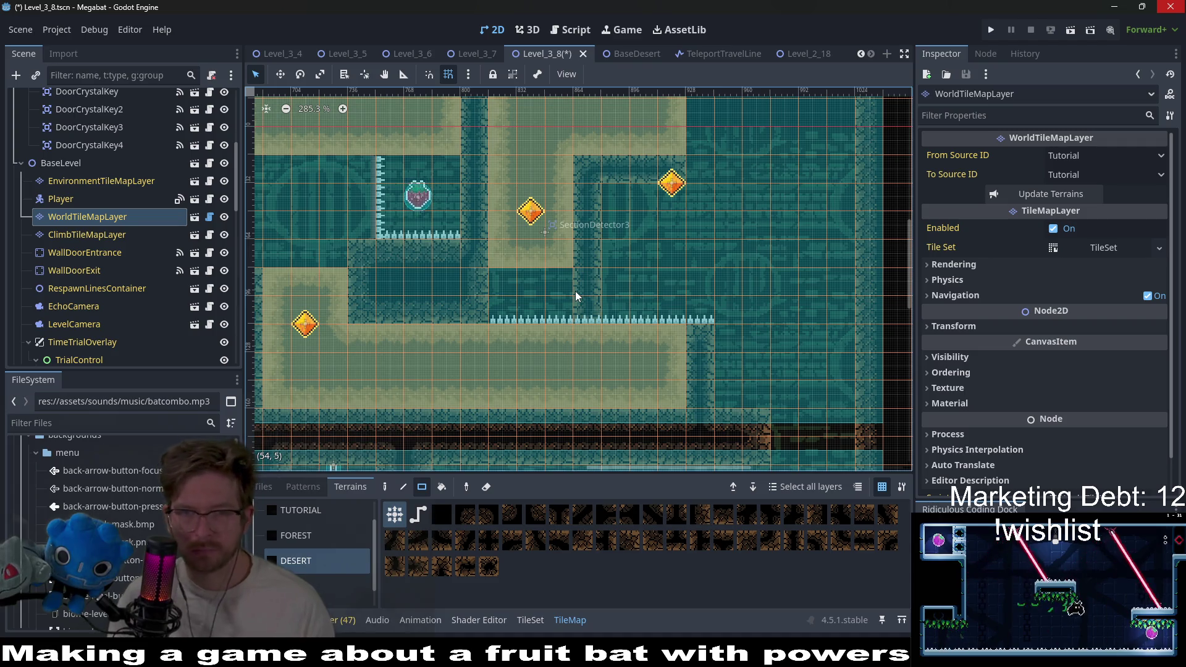
pyautogui.hscroll(5, 577, 254)
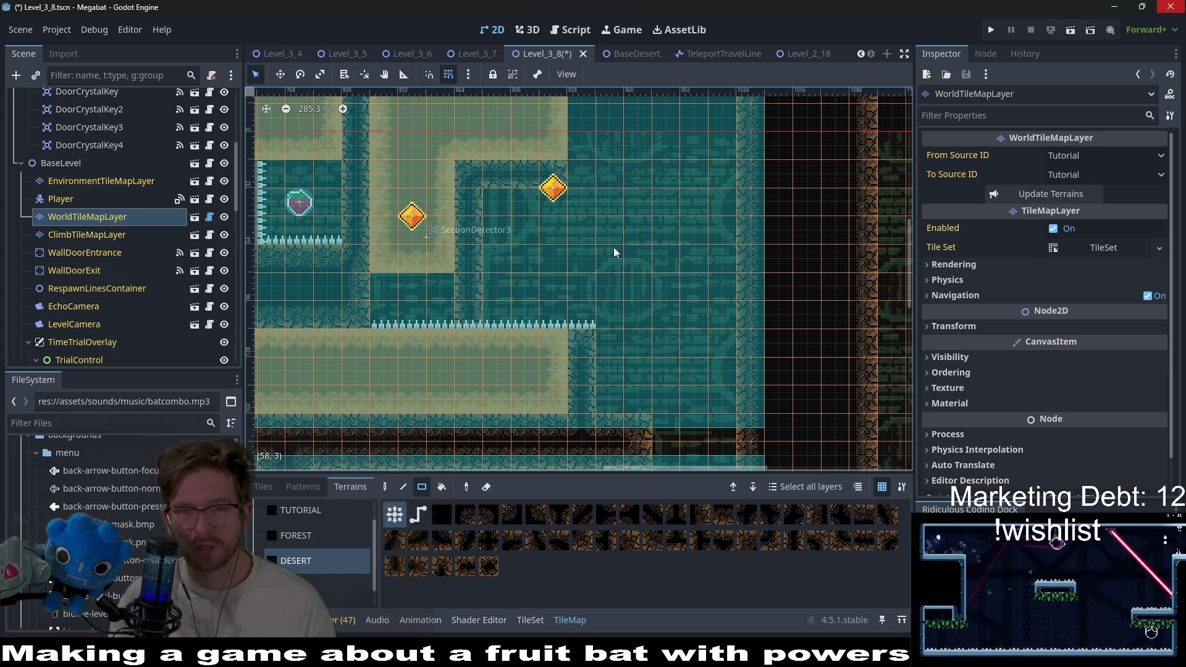
pyautogui.scroll(3, 118, 233)
pyautogui.scroll(-5, 92, 247)
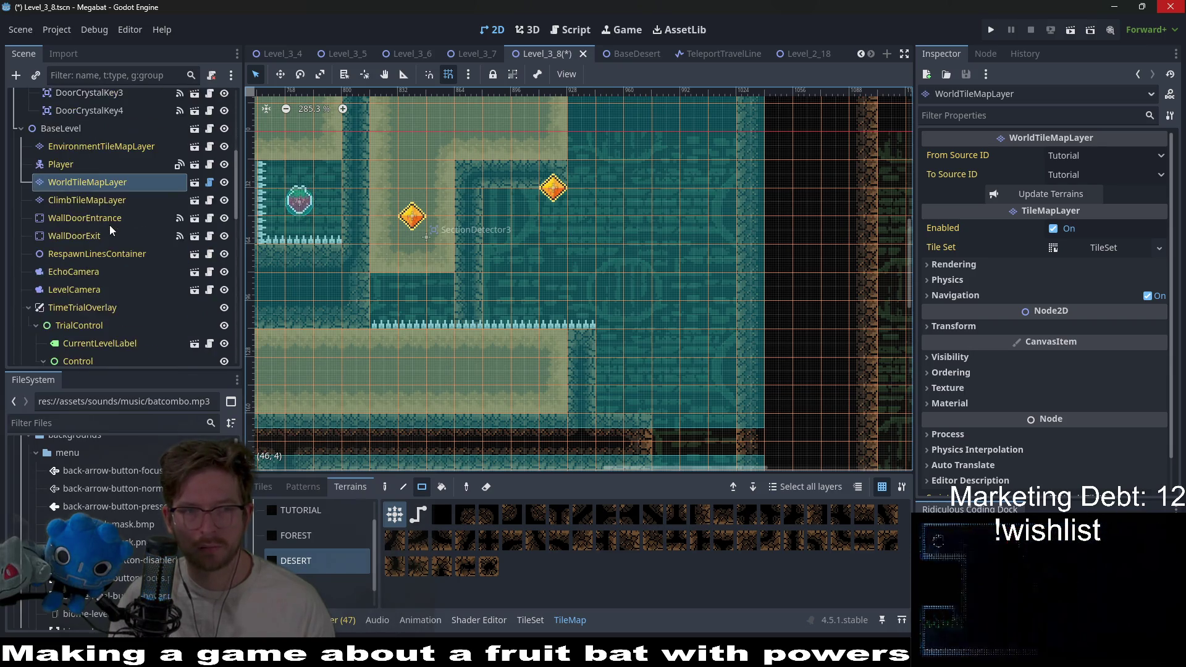
pyautogui.scroll(-10, 74, 271)
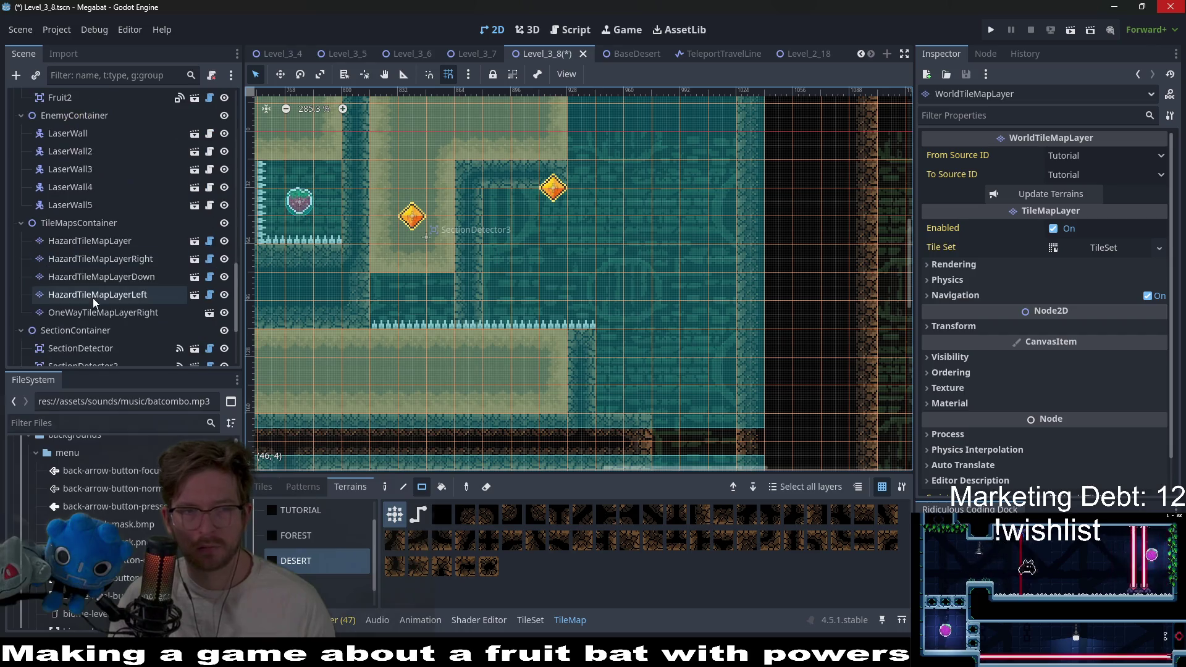
# Repaint the downward spike row one tile lower and erase the floor spike row's right part
pyautogui.click(112, 276)
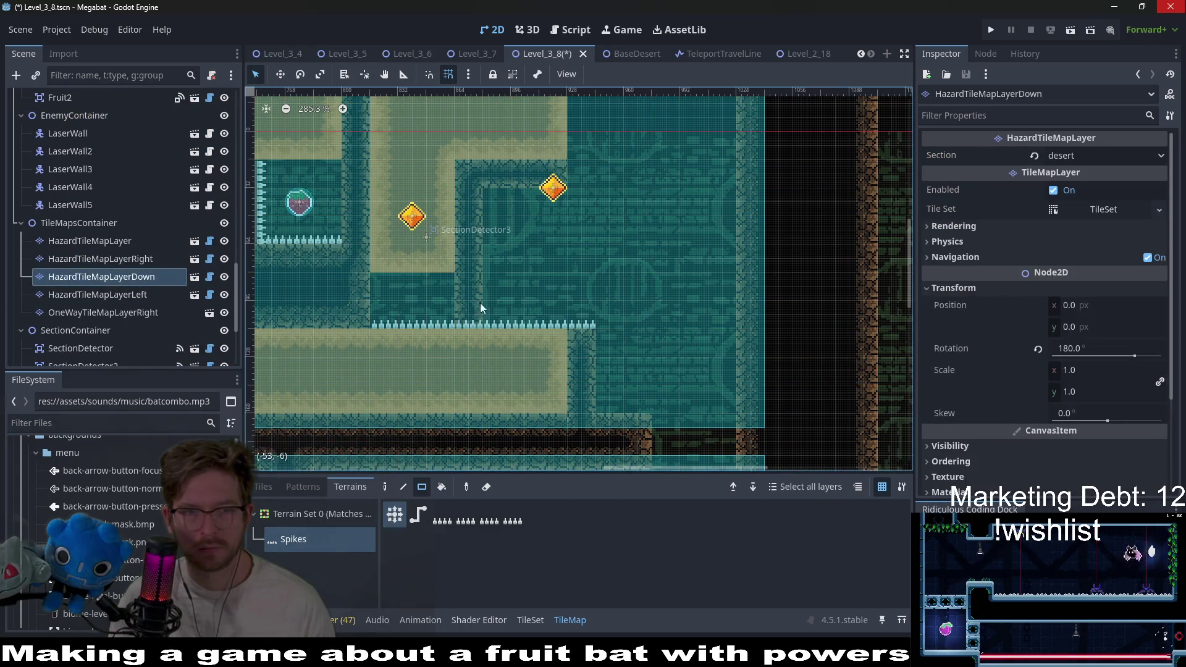
pyautogui.moveTo(488, 253); pyautogui.dragTo(558, 258)
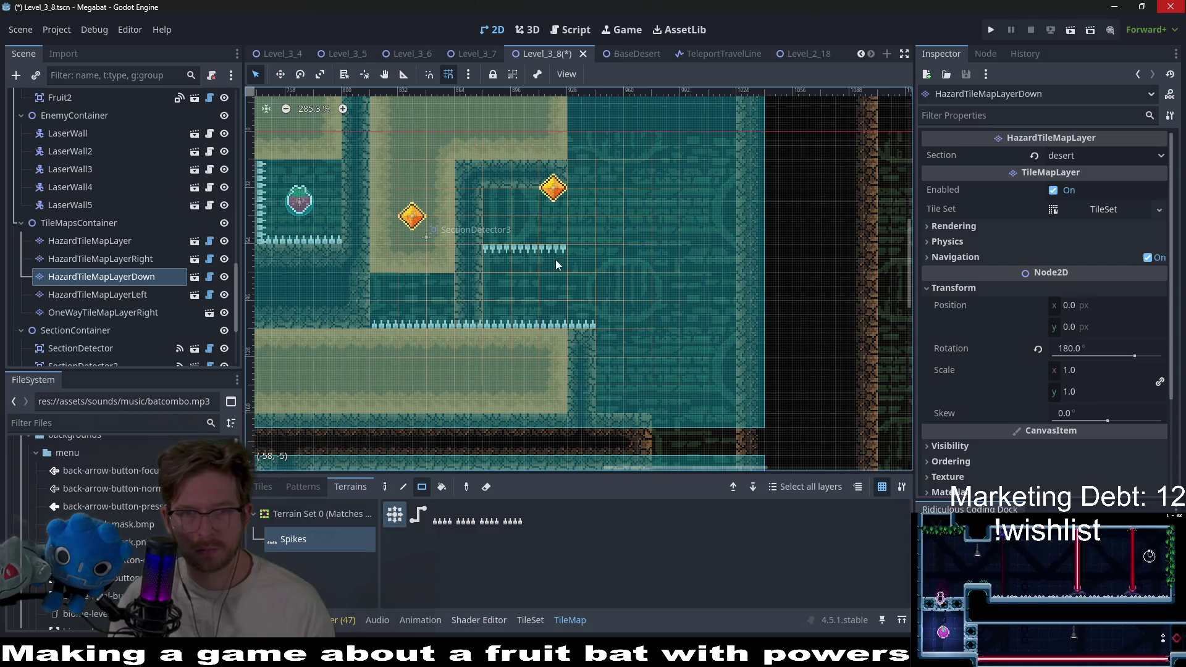
pyautogui.hotkey('ctrl', 'z')
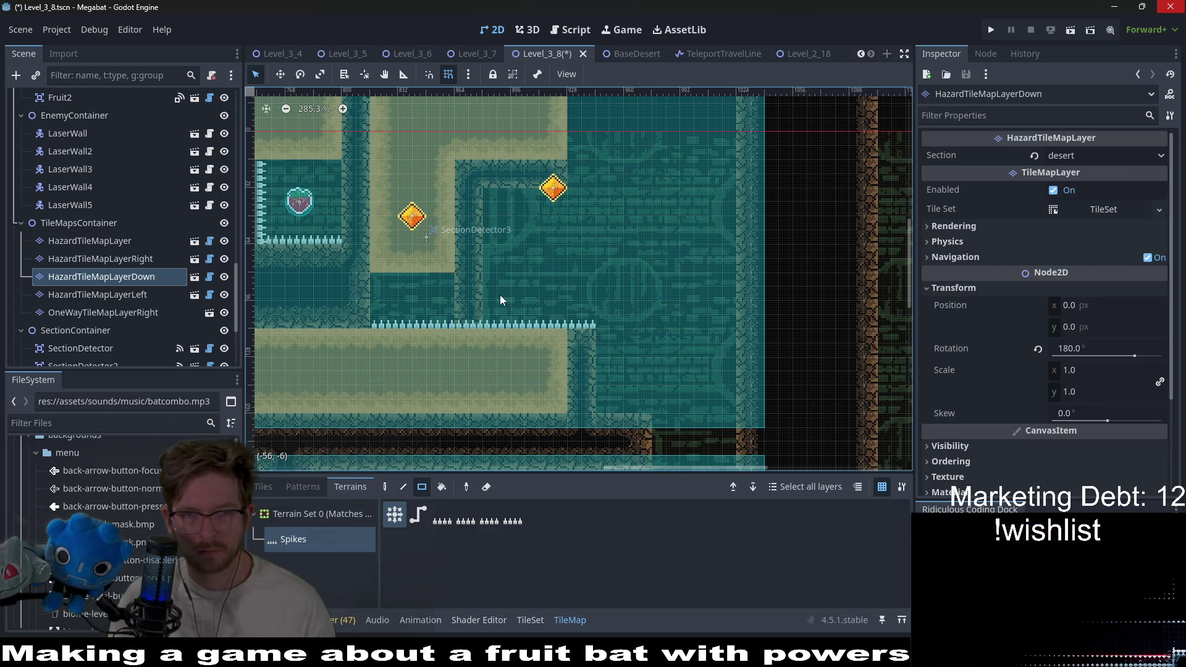
pyautogui.moveTo(488, 280); pyautogui.dragTo(561, 282)
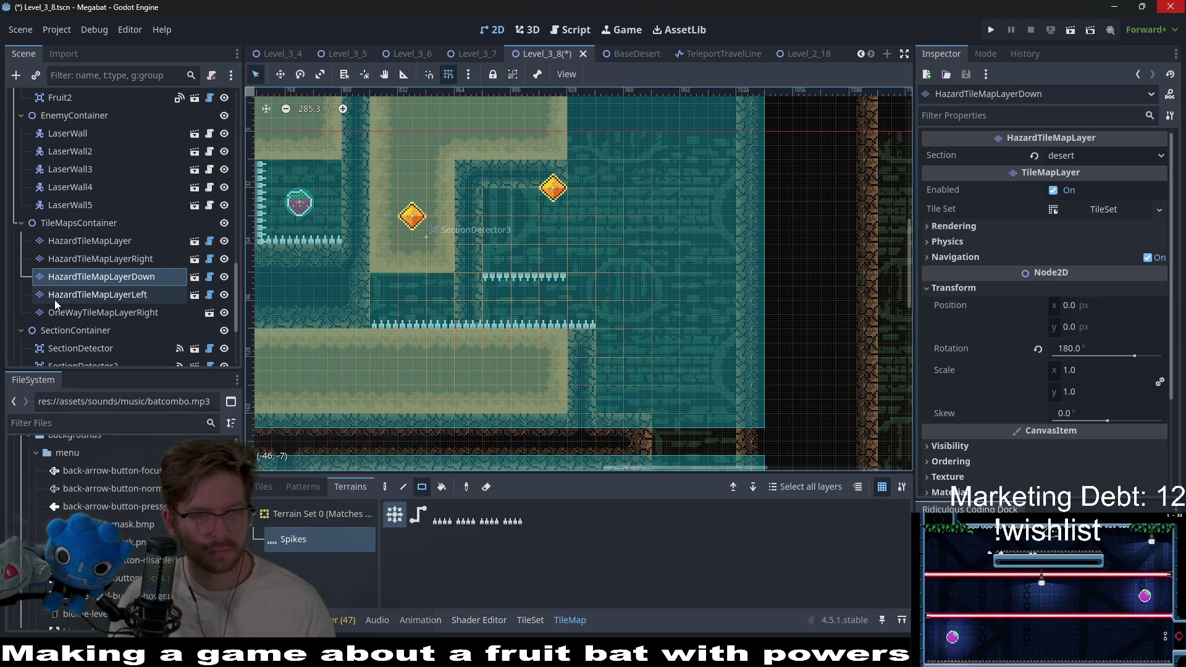
pyautogui.click(135, 241)
pyautogui.moveTo(503, 310); pyautogui.dragTo(579, 307)
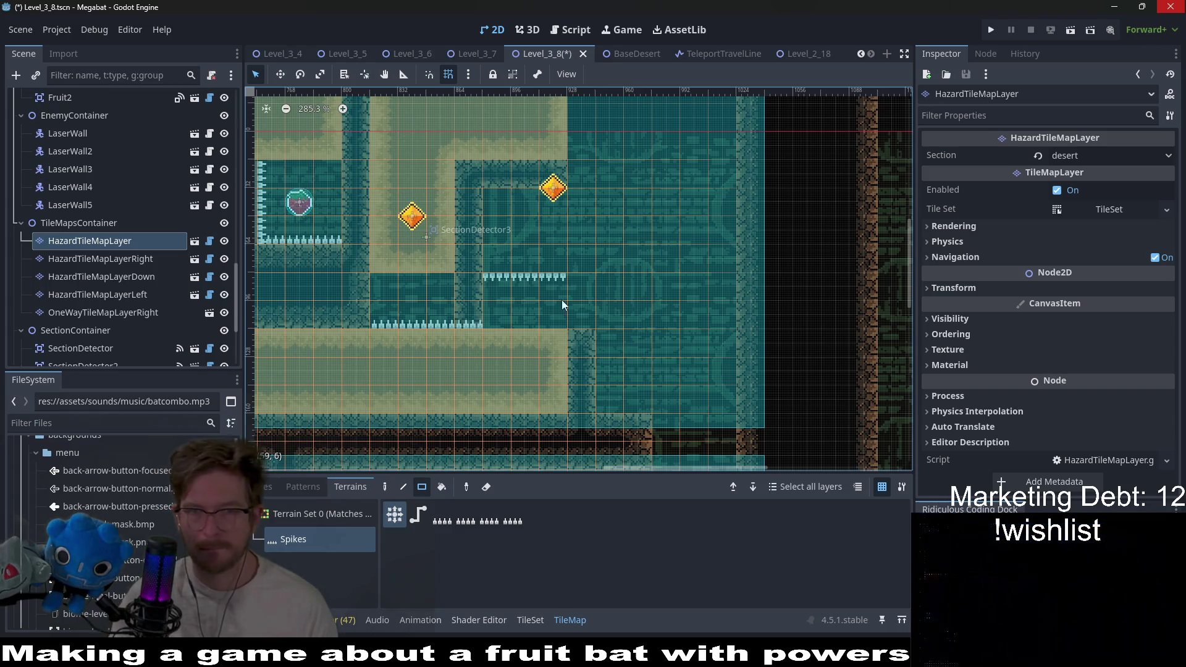
# Select DoorCrystalKey3 in the Scene tree
pyautogui.scroll(-10, 147, 194)
pyautogui.scroll(5, 147, 194)
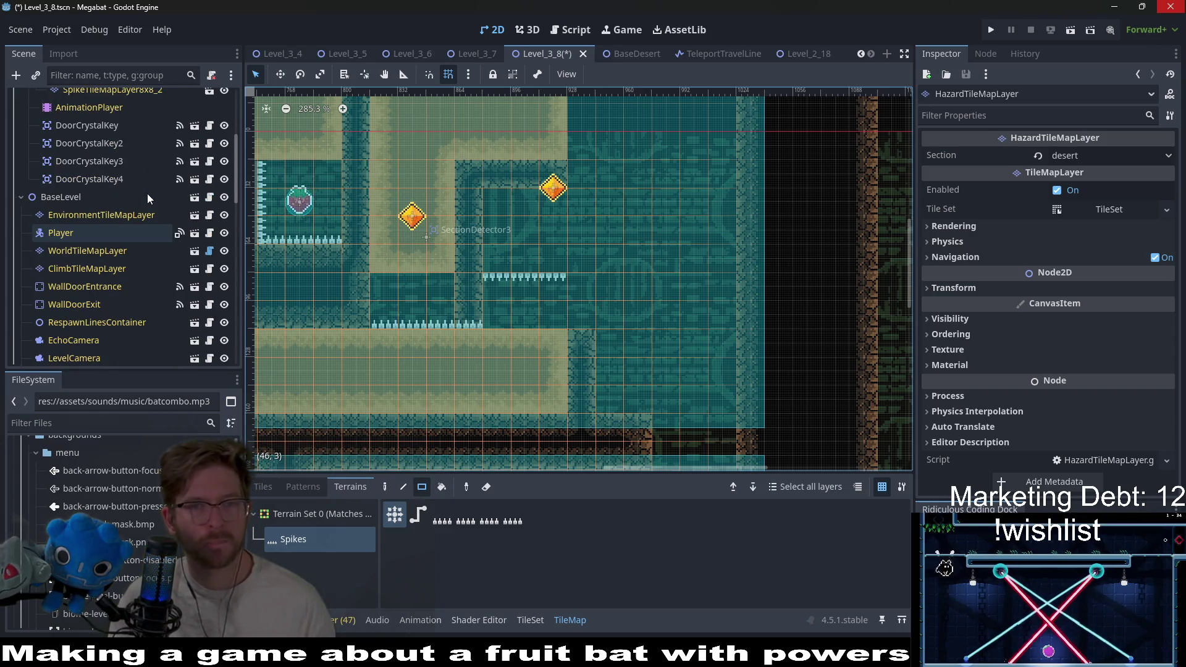
pyautogui.scroll(3, 147, 194)
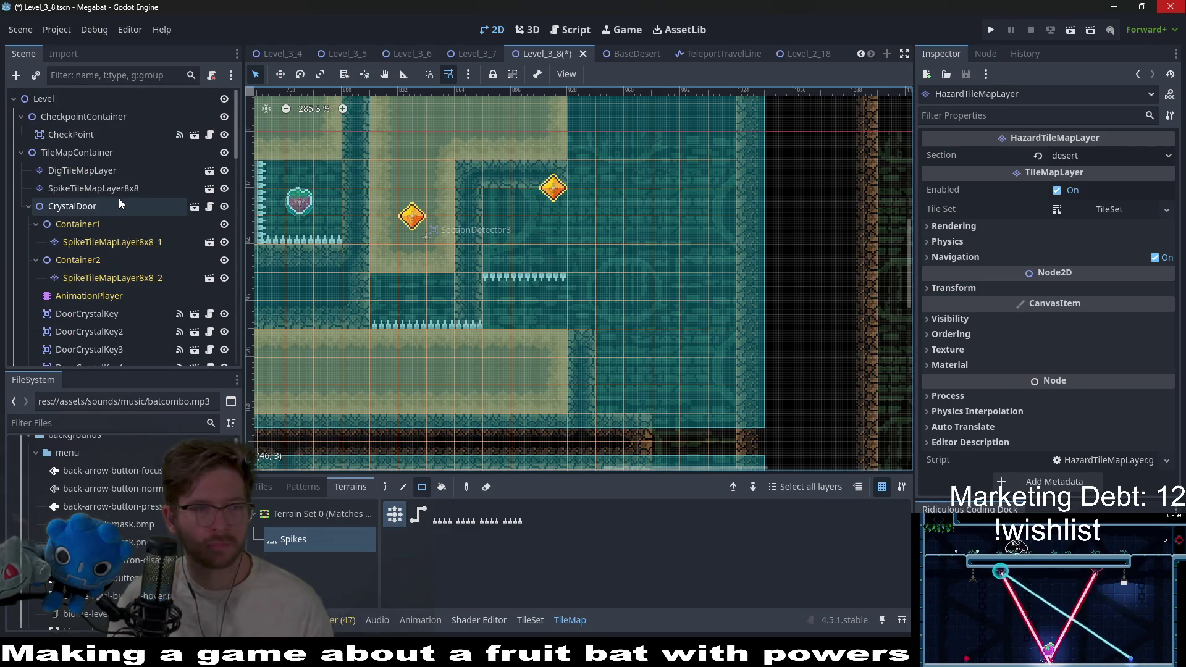
pyautogui.scroll(-8, 118, 199)
pyautogui.scroll(-8, 119, 199)
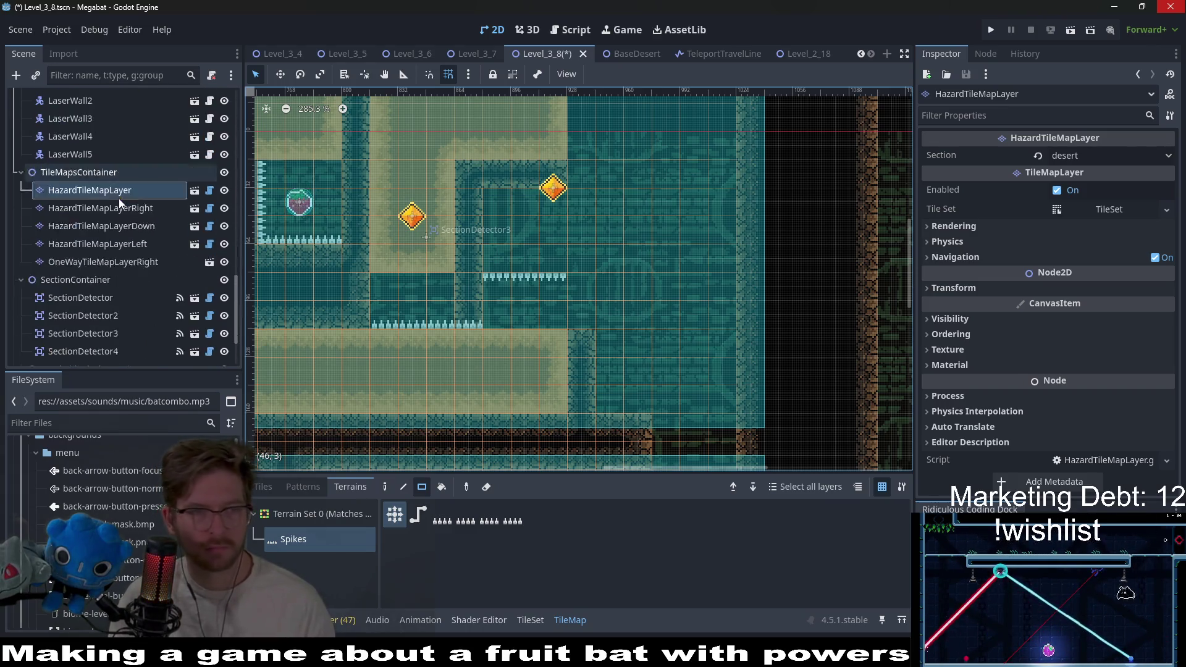
pyautogui.scroll(5, 124, 192)
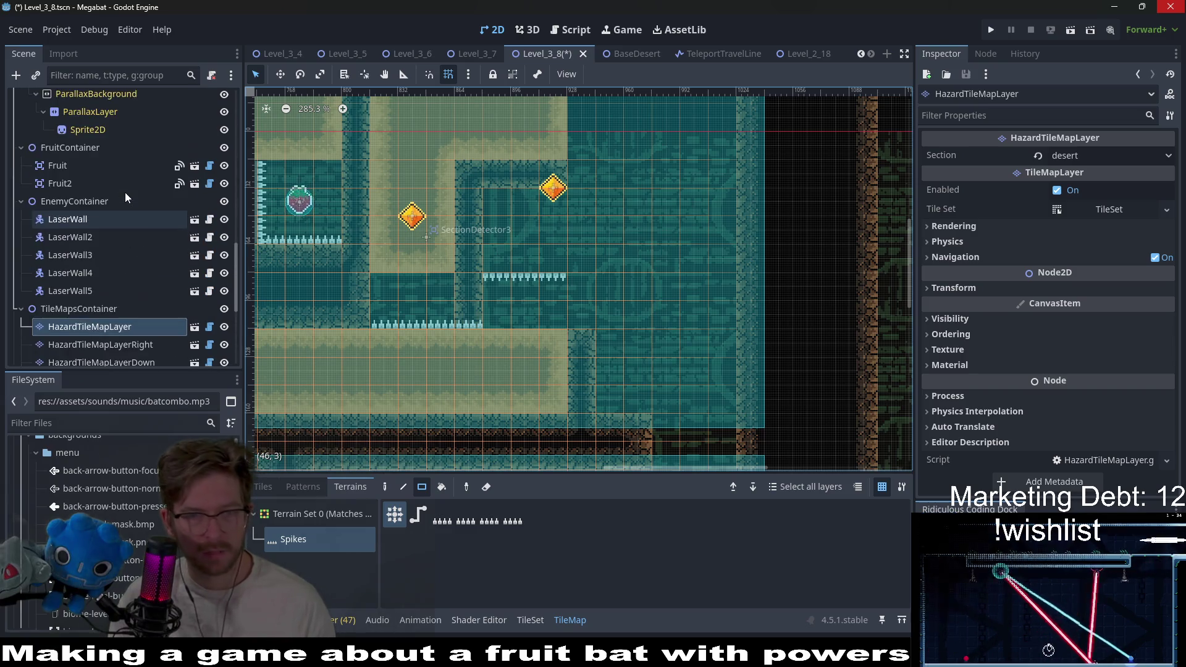
pyautogui.scroll(-3, 640, 354)
pyautogui.scroll(10, 120, 270)
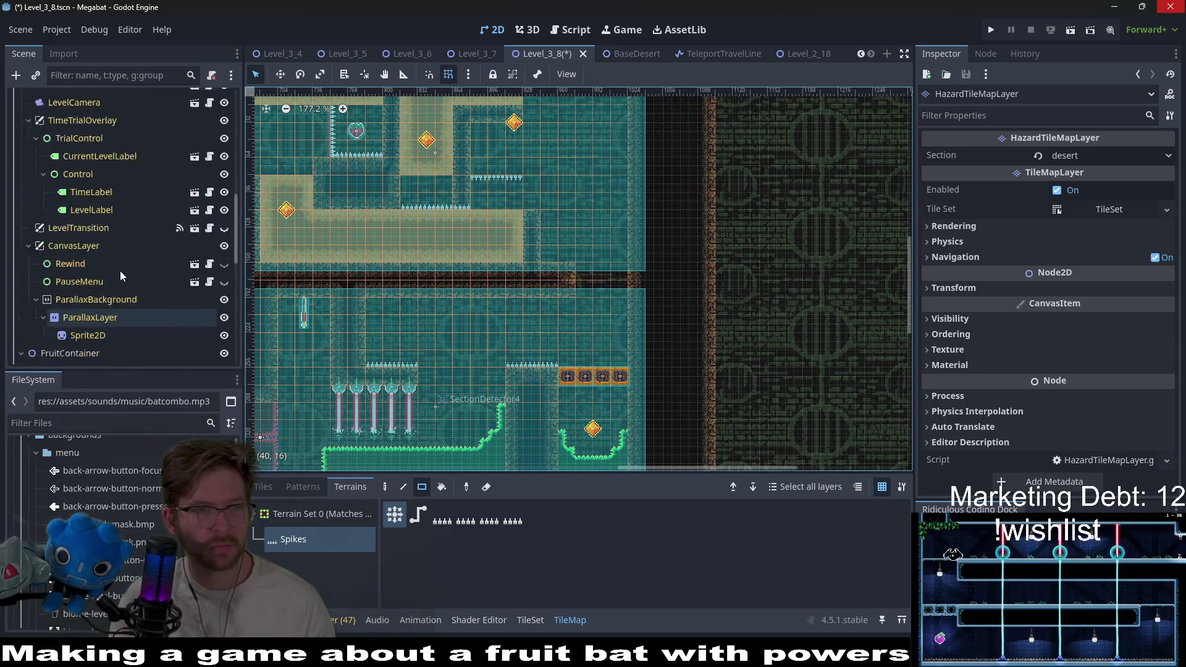
pyautogui.click(117, 350)
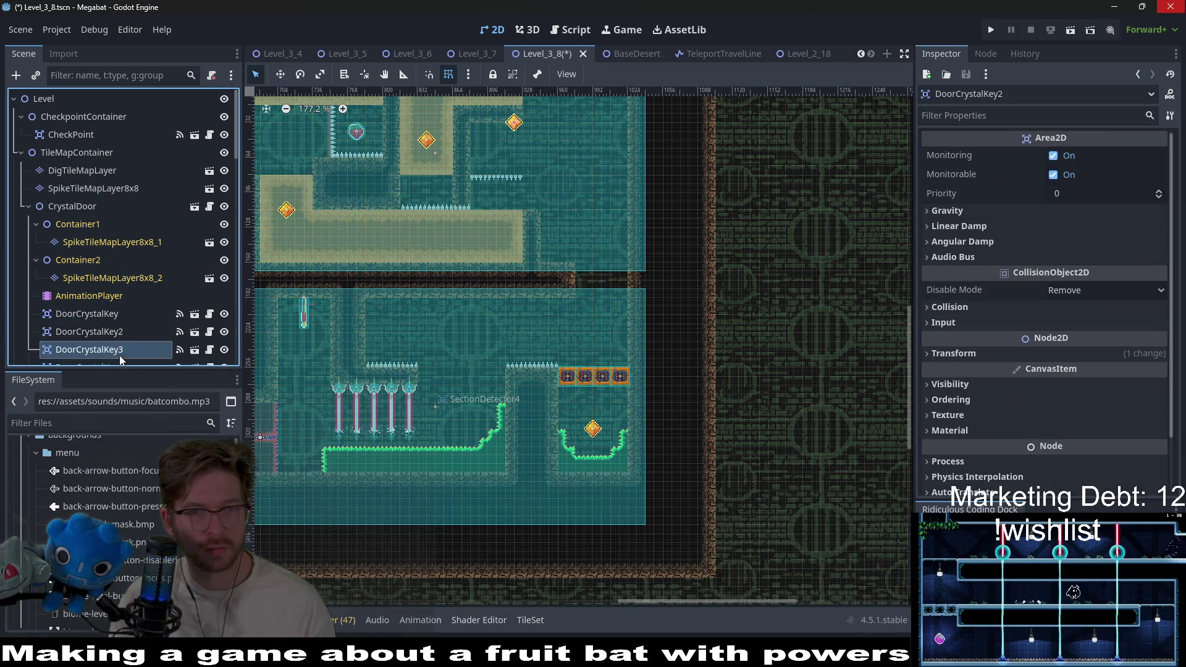
# Drag the key up-left into the sandy corridor, then select DigTileMapLayer
pyautogui.scroll(3, 514, 258)
pyautogui.scroll(3, 516, 263)
pyautogui.press('w')
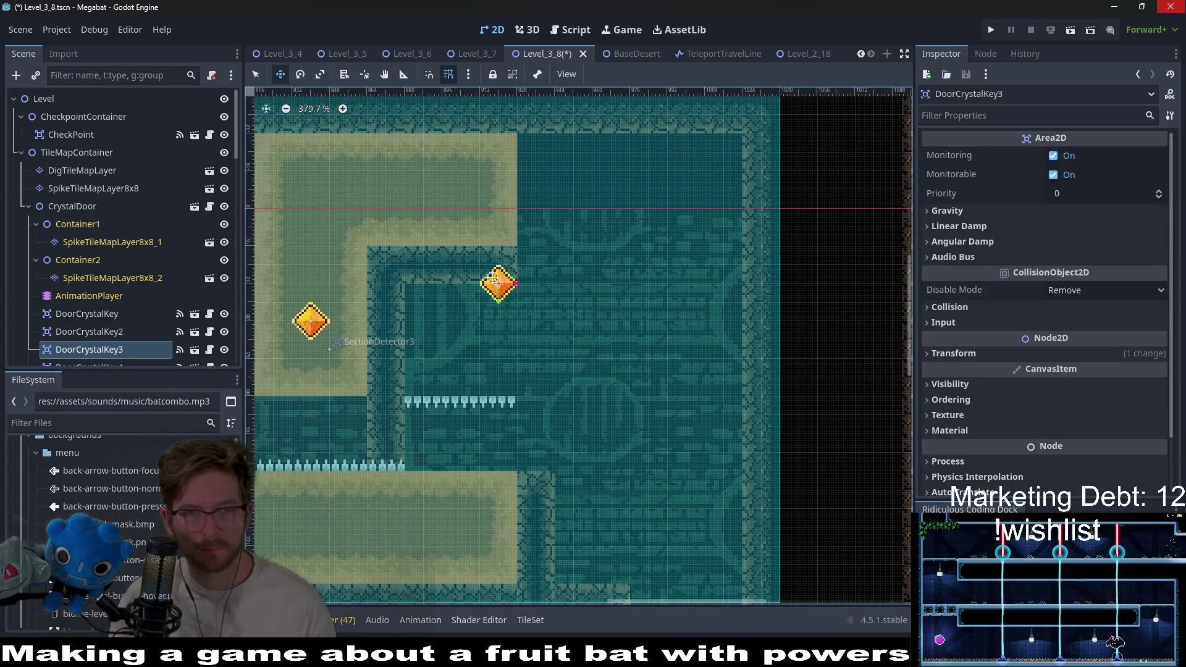
pyautogui.moveTo(494, 298); pyautogui.dragTo(444, 210)
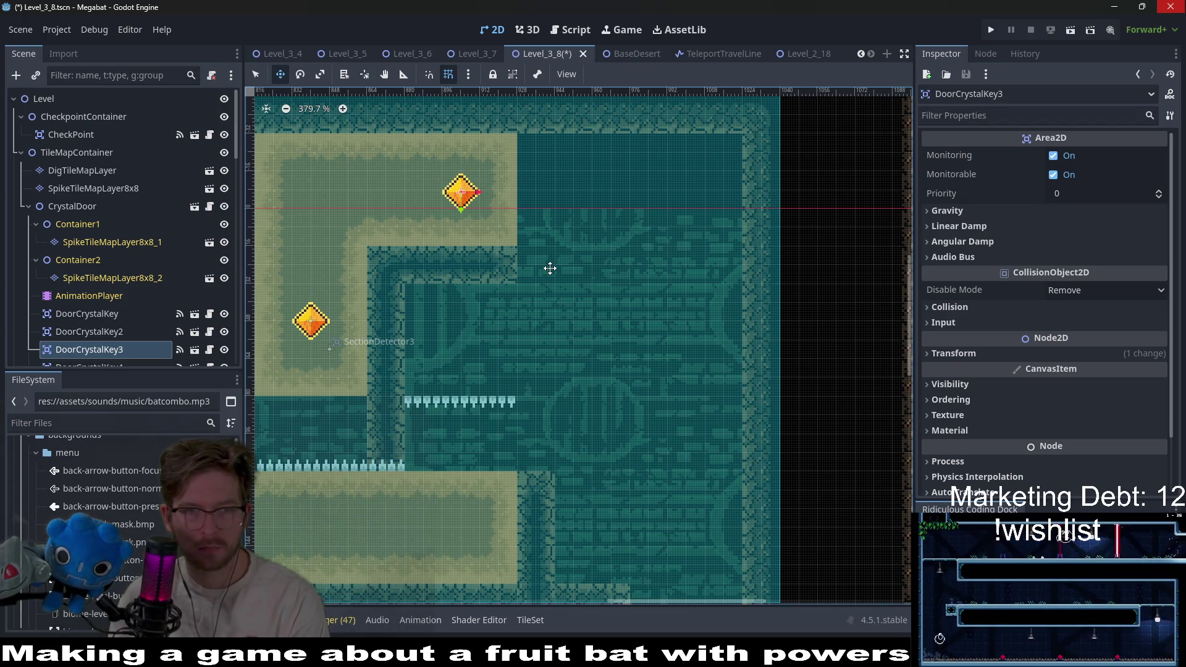
pyautogui.scroll(-2, 550, 268)
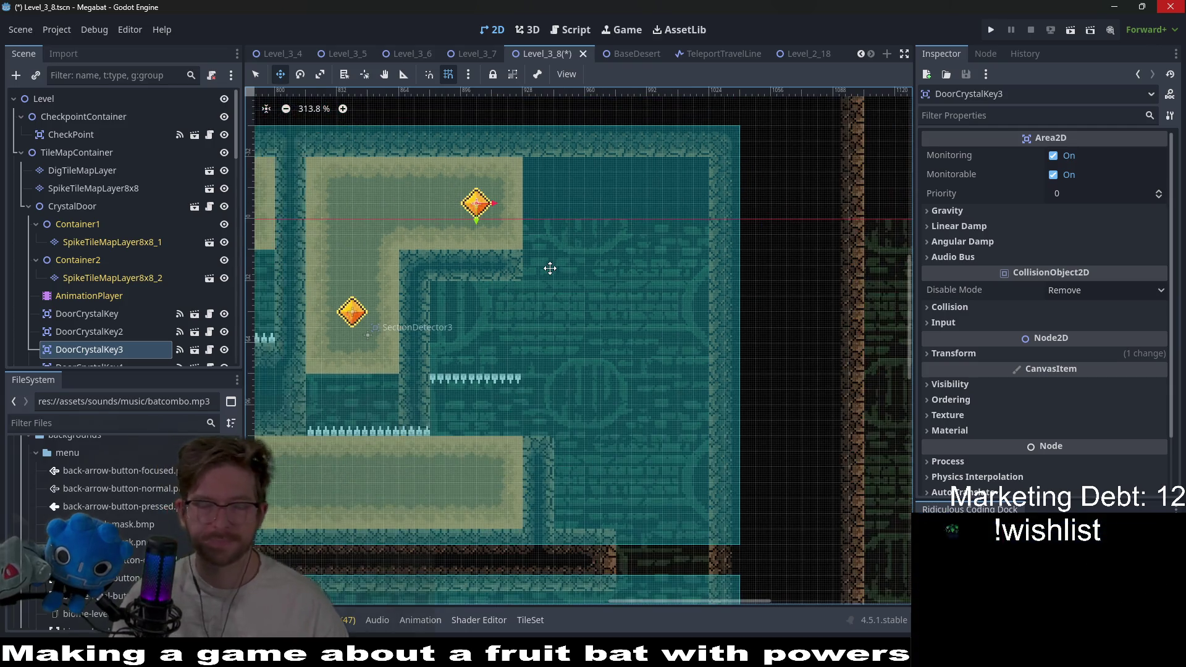
pyautogui.scroll(-2, 546, 257)
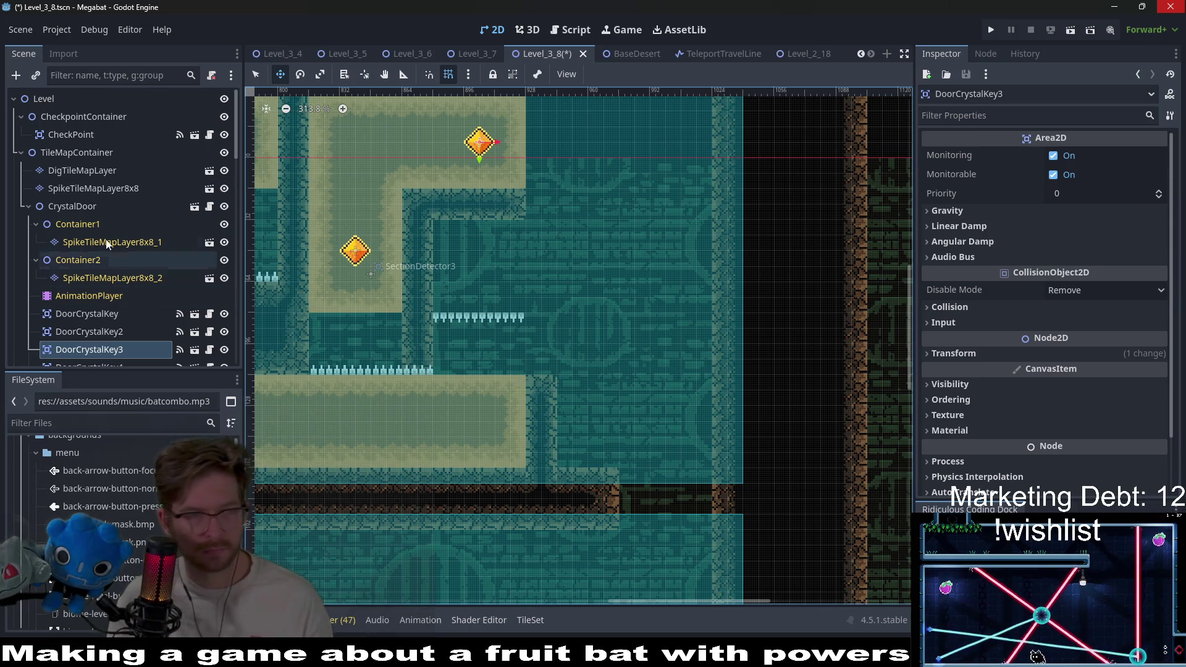
pyautogui.click(80, 173)
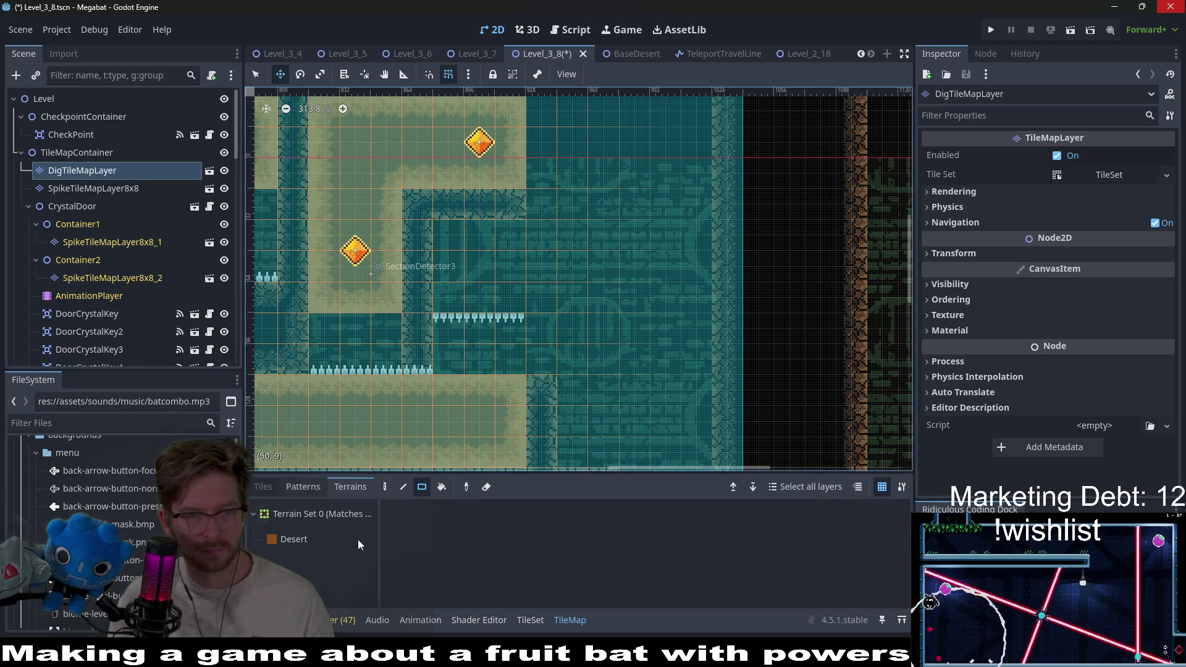
# Paint a 3x3 Desert block and a larger Desert block further right on DigTileMapLayer
pyautogui.click(295, 541)
pyautogui.moveTo(496, 280); pyautogui.dragTo(482, 245)
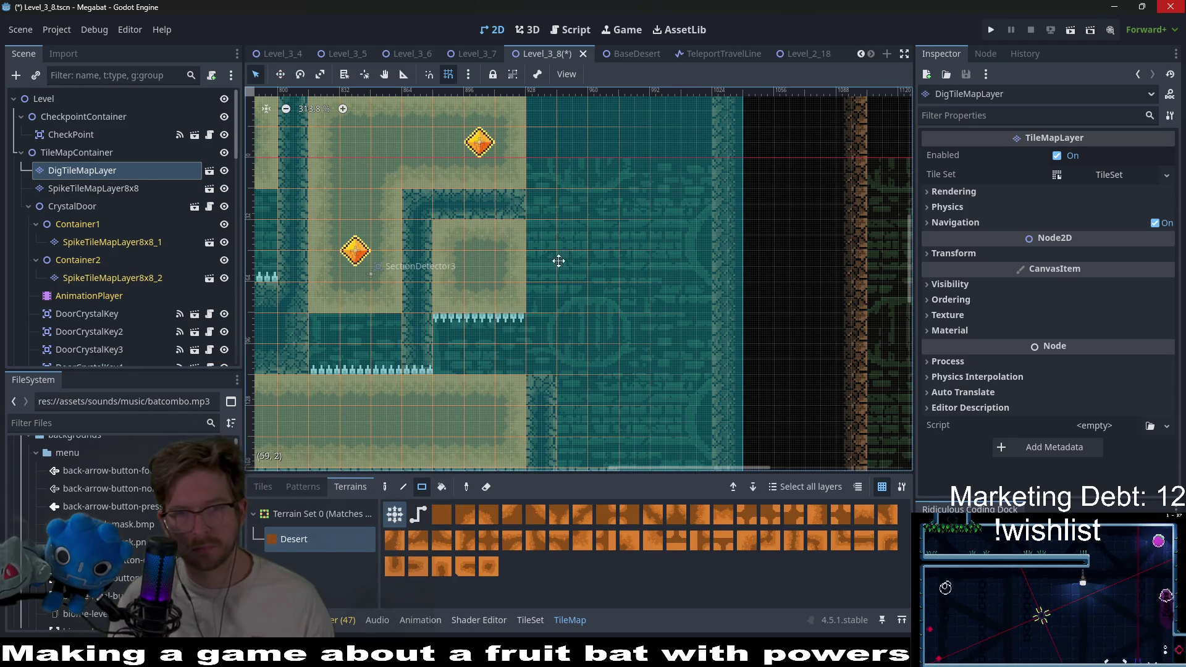
pyautogui.scroll(-2, 559, 261)
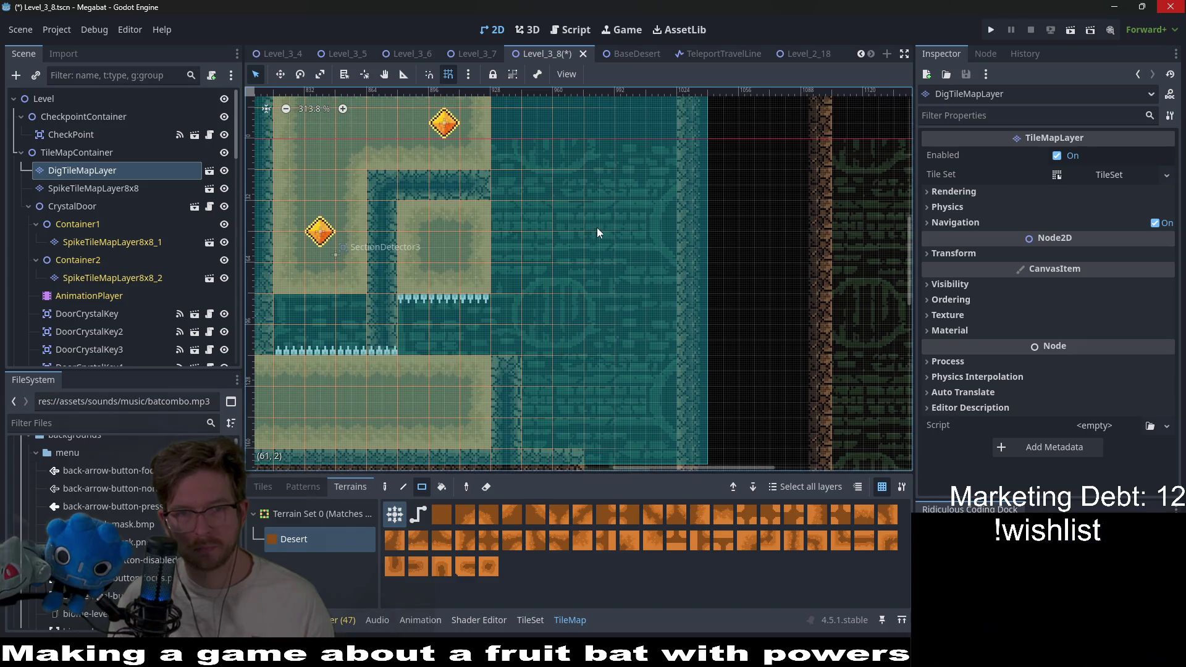
pyautogui.scroll(2, 593, 248)
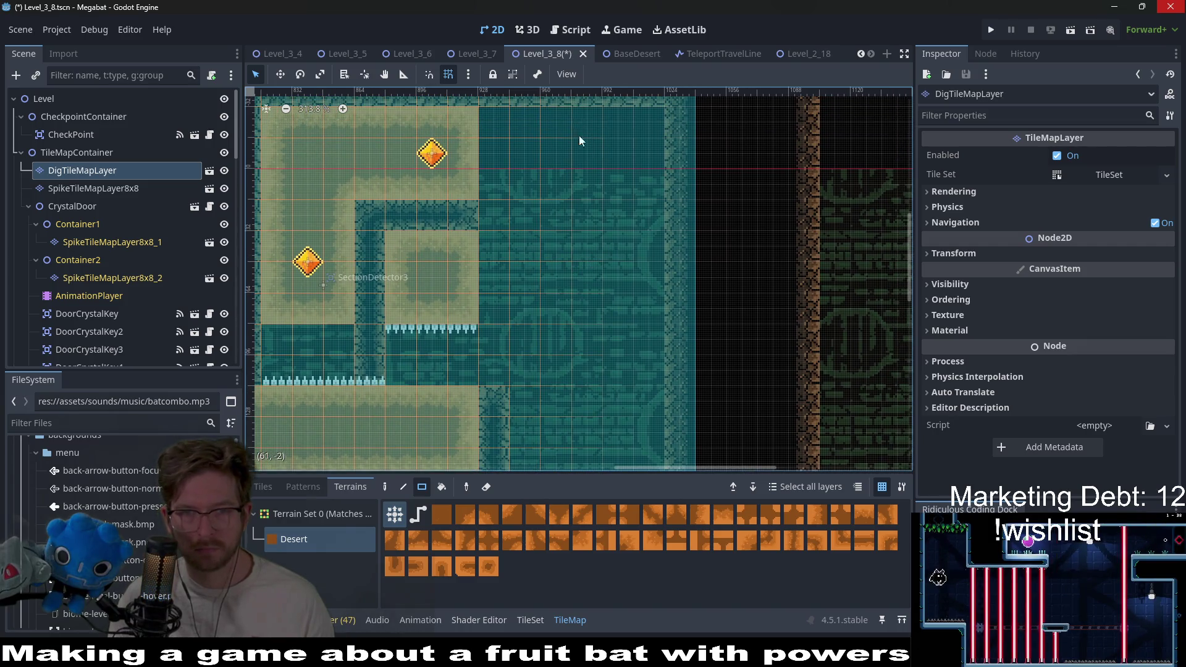
pyautogui.moveTo(580, 141); pyautogui.dragTo(639, 315)
pyautogui.scroll(-5, 607, 276)
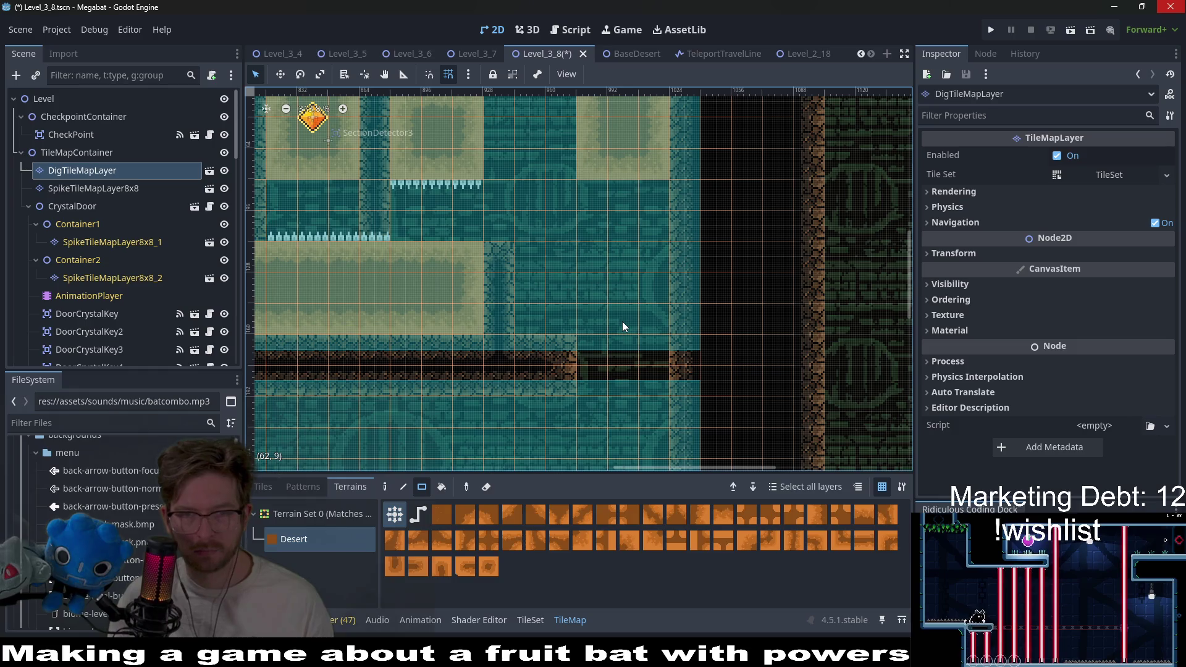
pyautogui.scroll(-1, 621, 321)
pyautogui.scroll(-1, 609, 320)
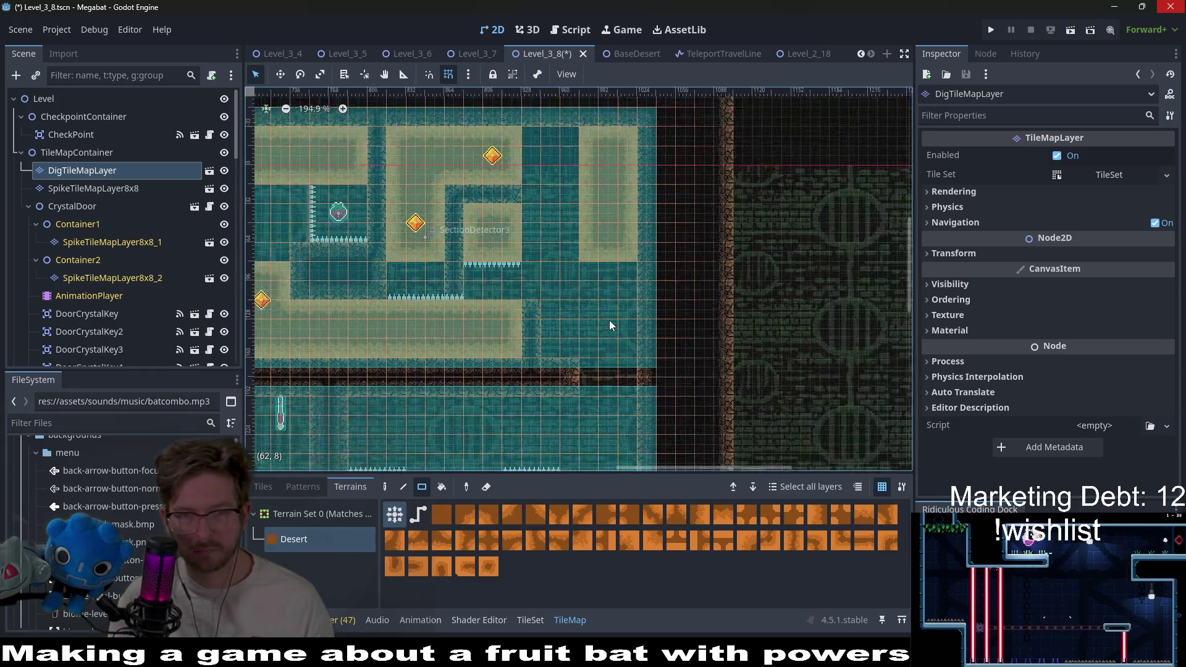
pyautogui.scroll(-1, 610, 320)
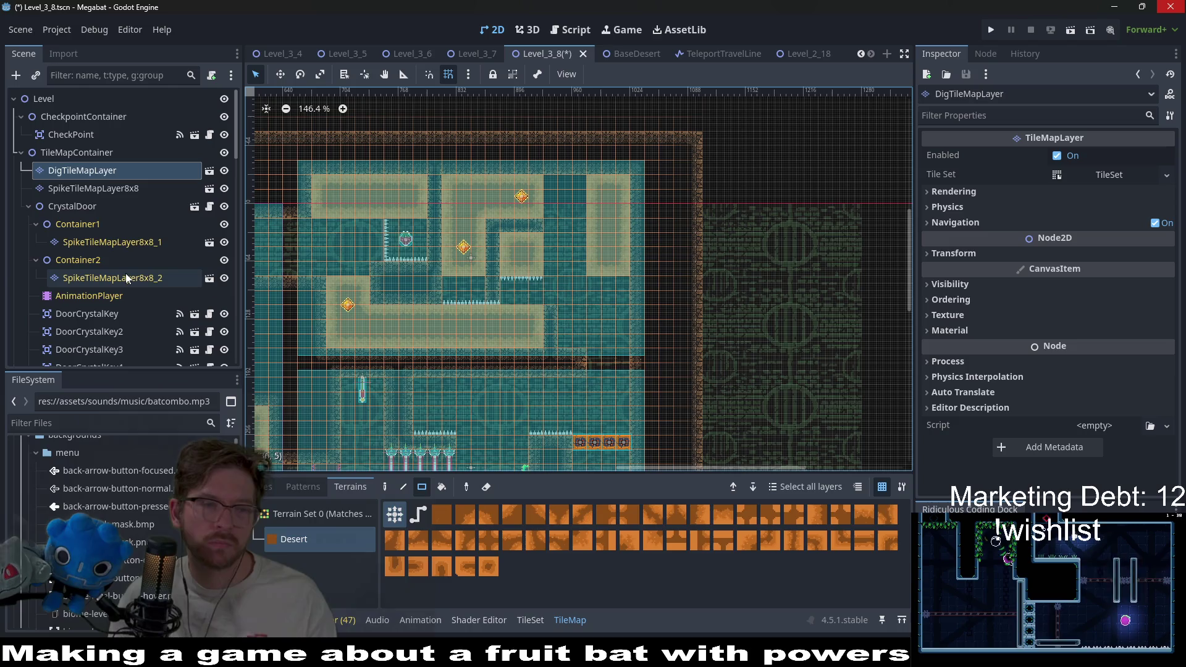
pyautogui.scroll(-3, 125, 273)
# Select DoorCrystalKey4 in Move mode and inspect the surrounding tunnels
pyautogui.click(104, 198)
pyautogui.press('w')
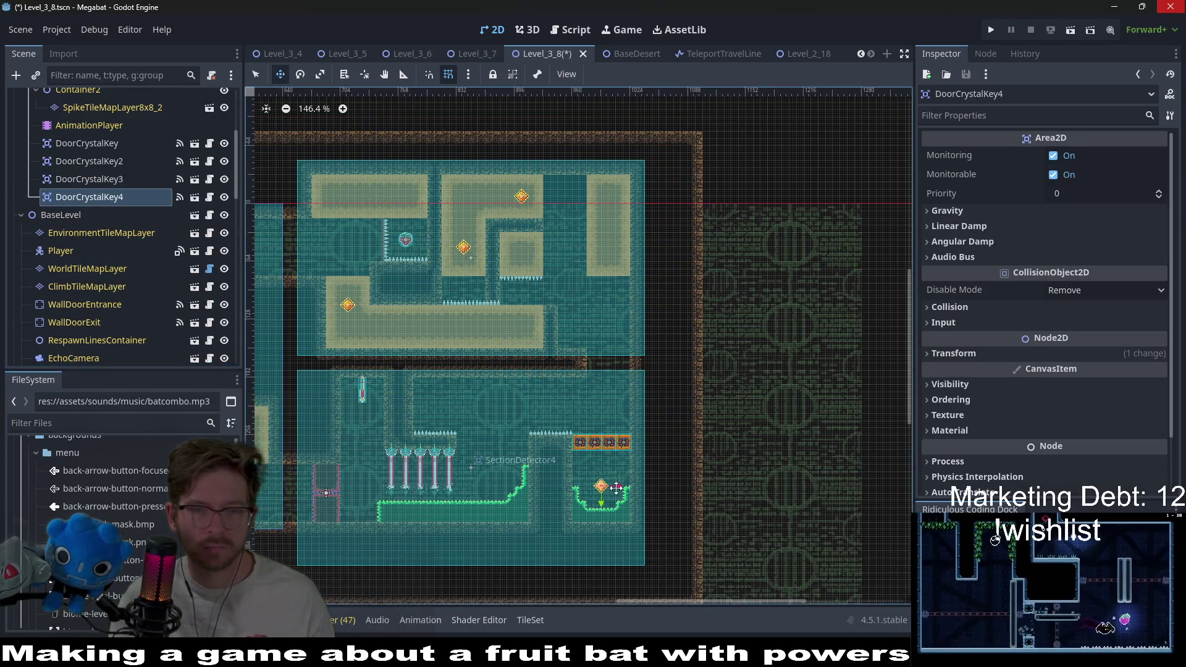
pyautogui.scroll(7, 525, 262)
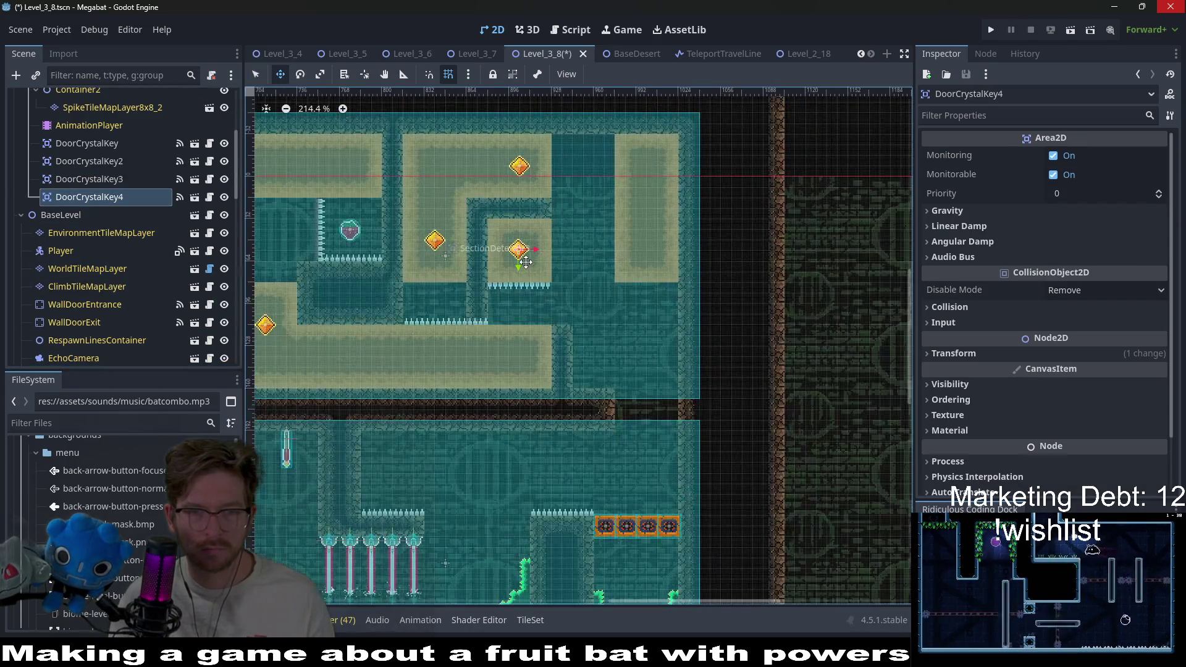
pyautogui.scroll(-3, 526, 262)
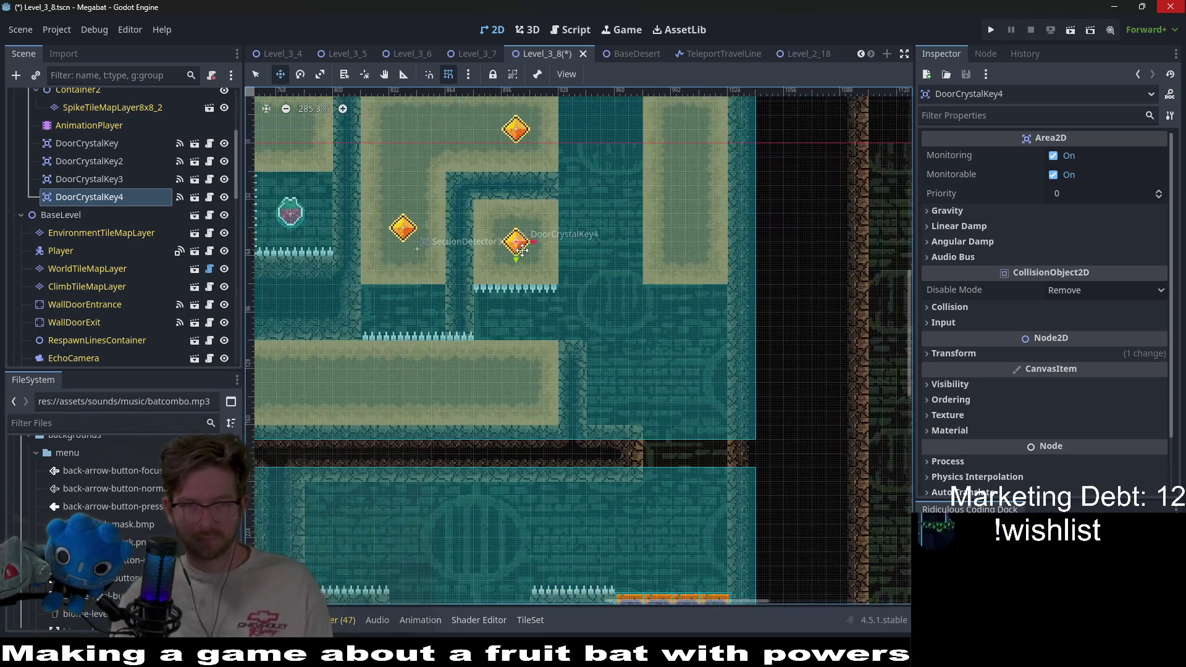
pyautogui.scroll(-1, 522, 250)
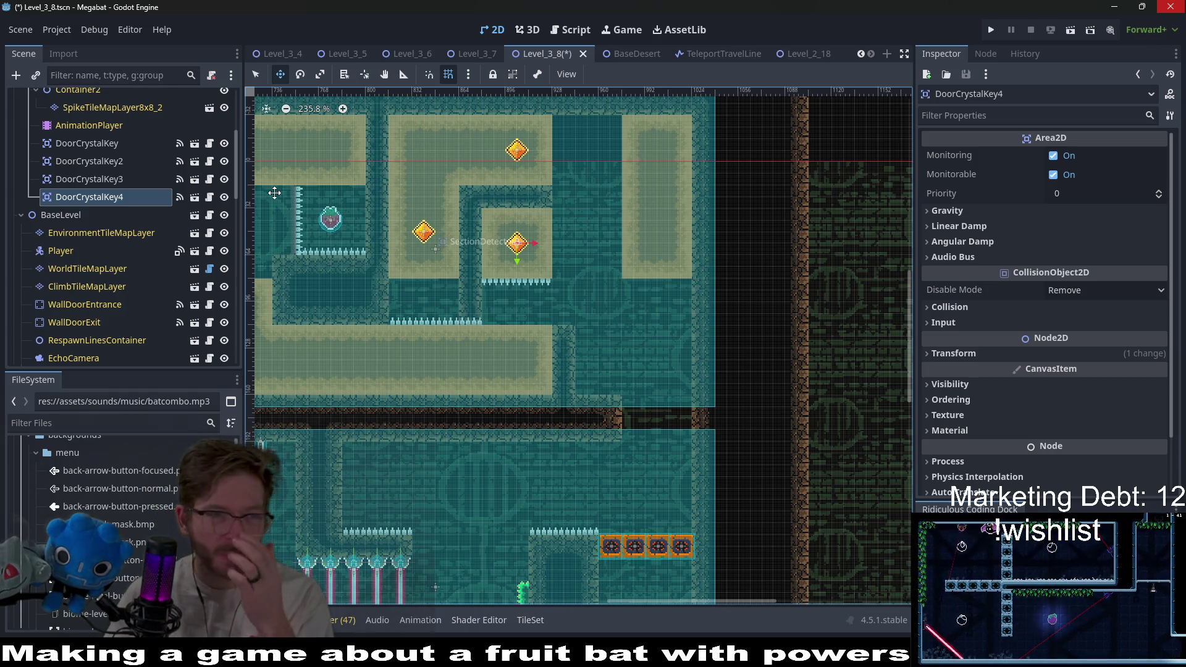
pyautogui.scroll(5, 85, 214)
# Look through the dig, spike and tilemap layers, then show WorldTileMapLayer's terrain palette
pyautogui.click(82, 171)
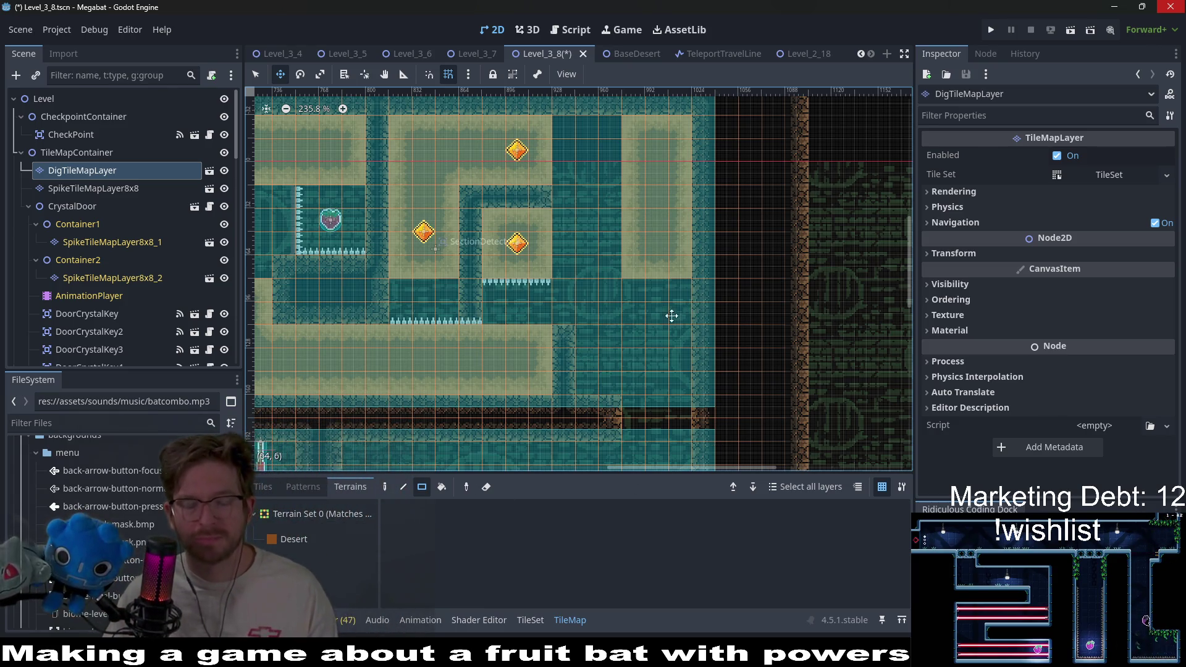
pyautogui.click(124, 191)
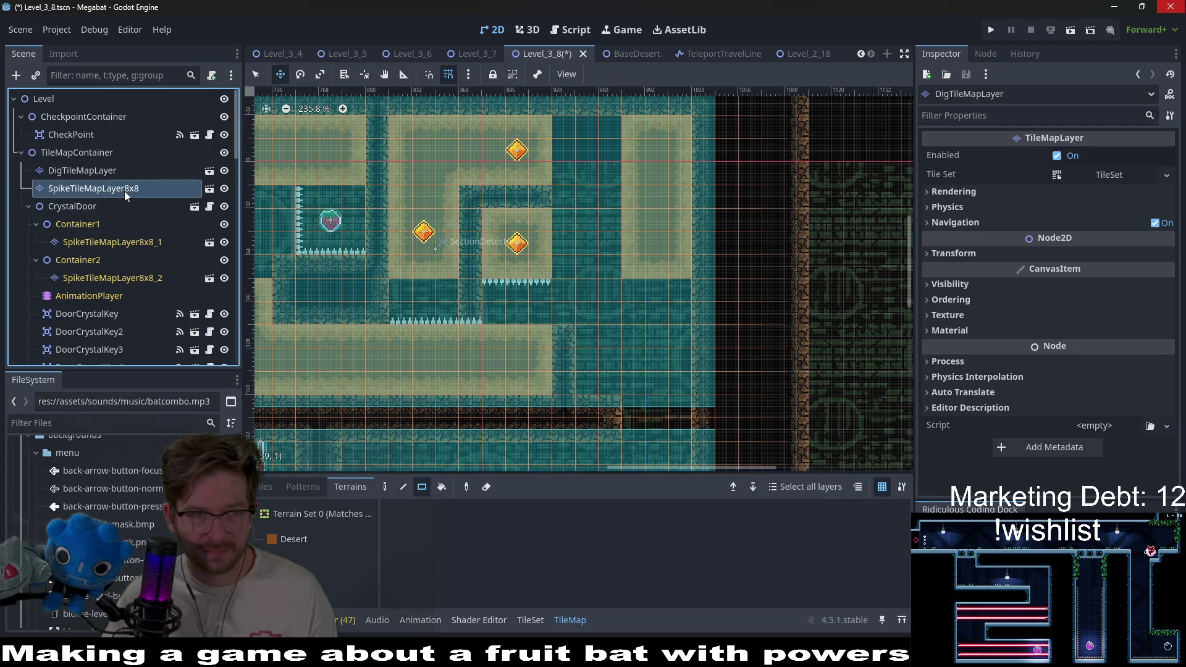
pyautogui.click(80, 153)
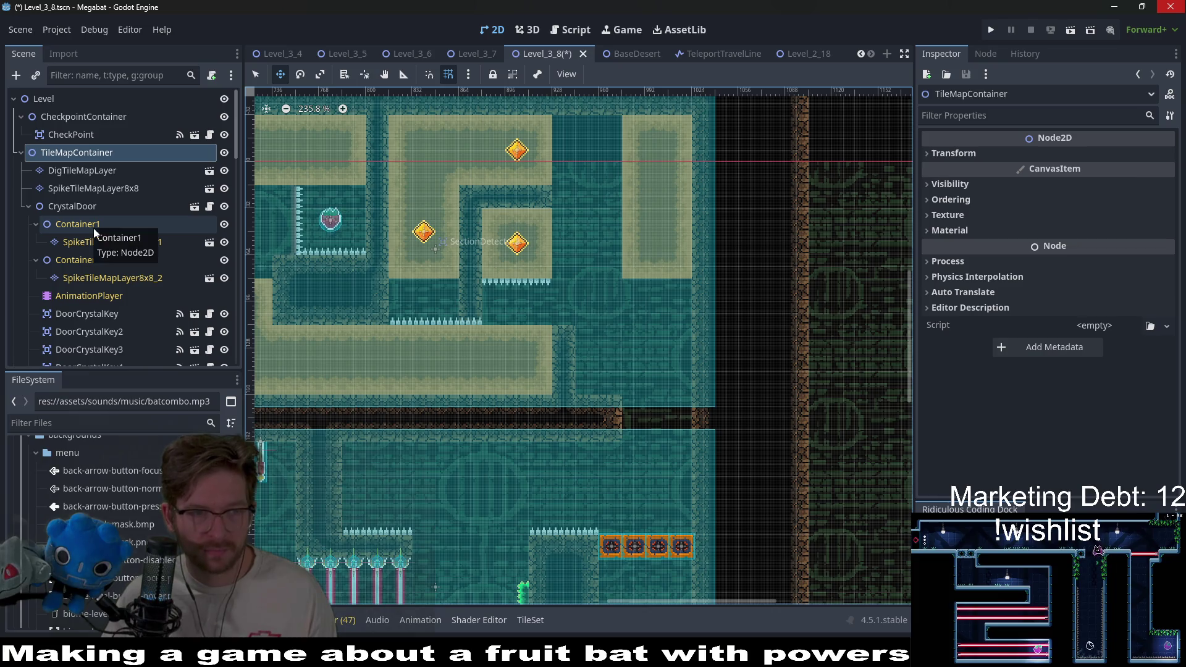
pyautogui.scroll(-5, 93, 247)
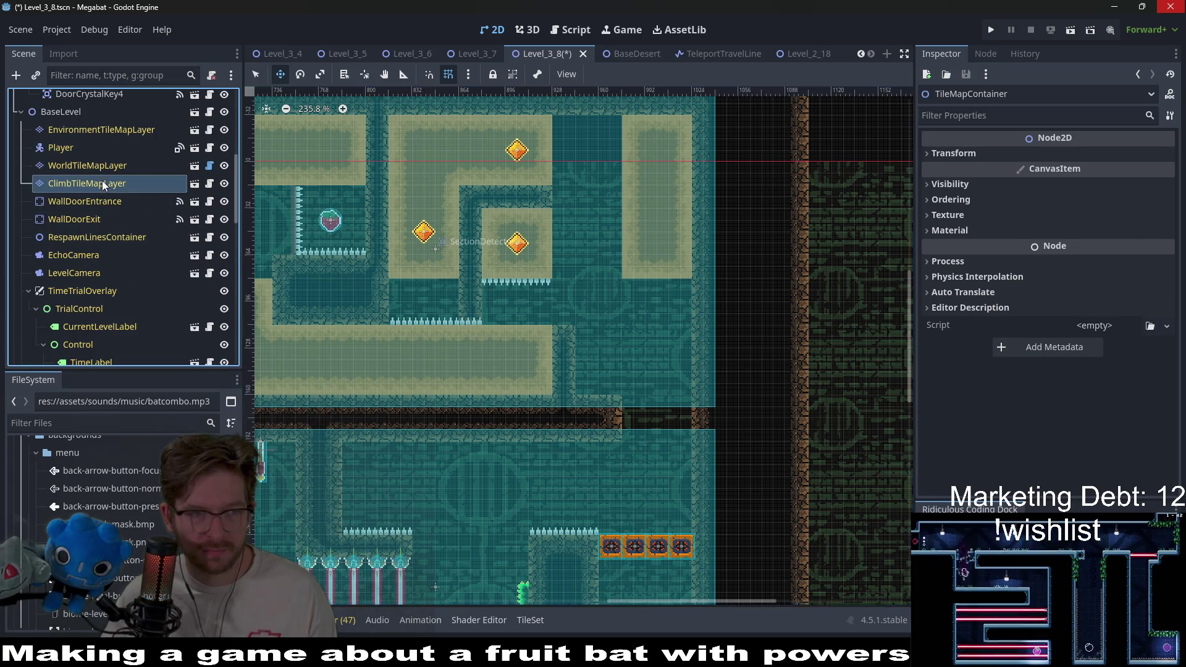
pyautogui.click(94, 166)
pyautogui.click(316, 561)
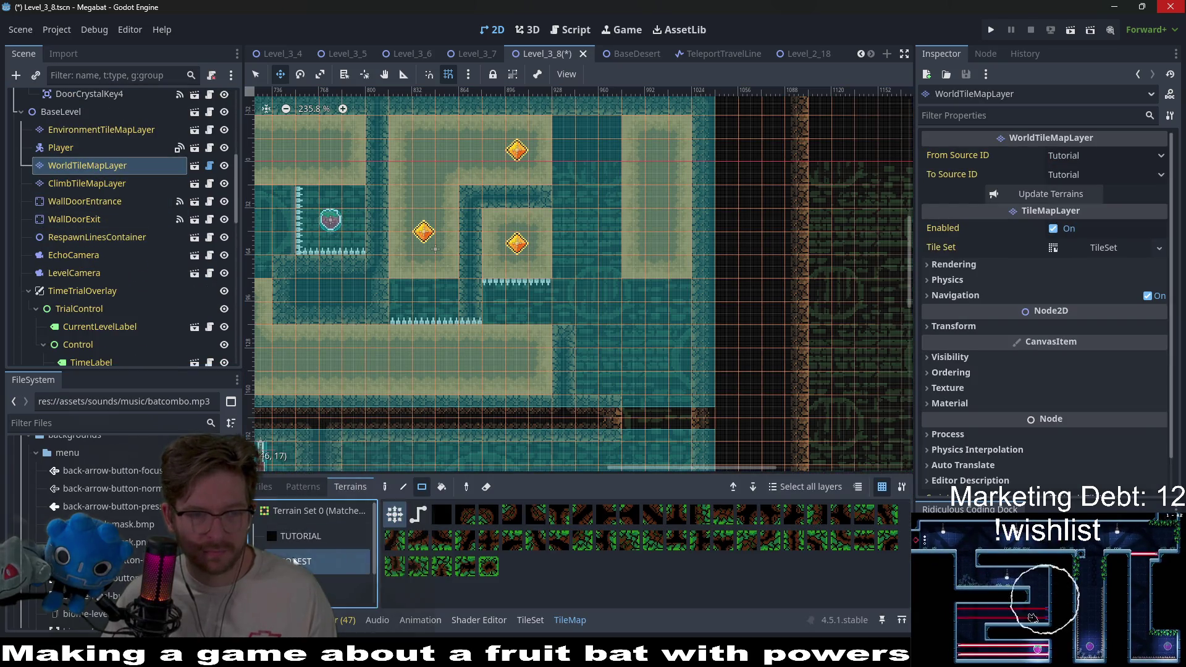
# Paint a 2x3 block of the terrain listed below forest on WorldTileMapLayer
pyautogui.click(326, 590)
pyautogui.moveTo(603, 390); pyautogui.dragTo(587, 346)
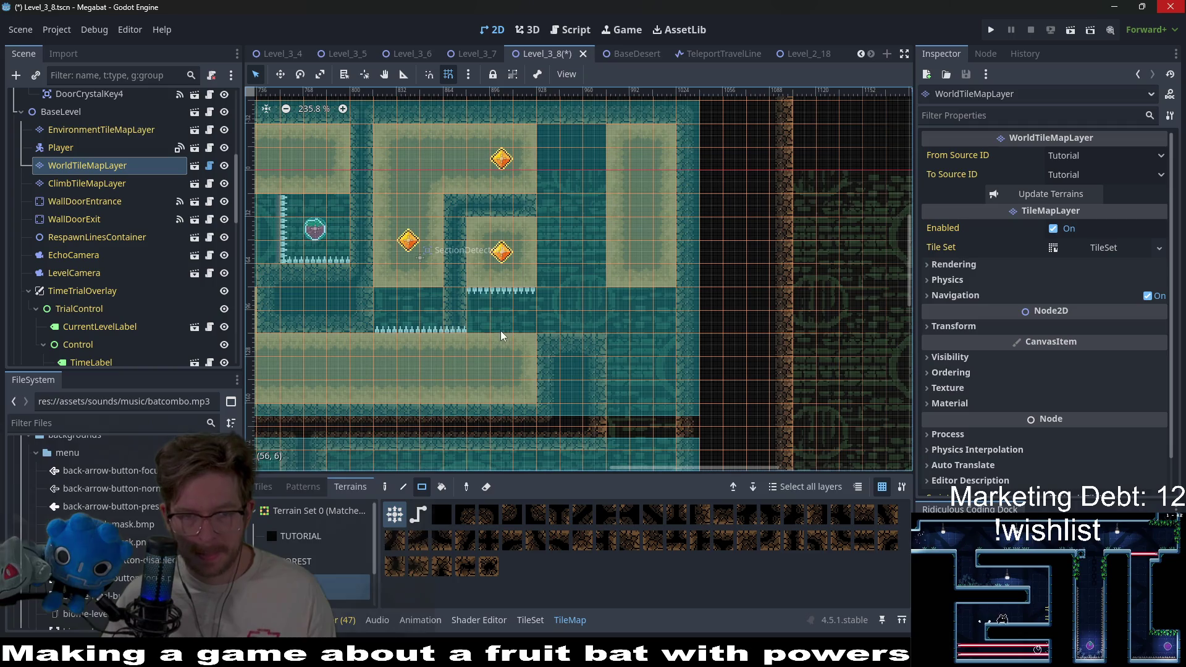
pyautogui.scroll(-6, 133, 255)
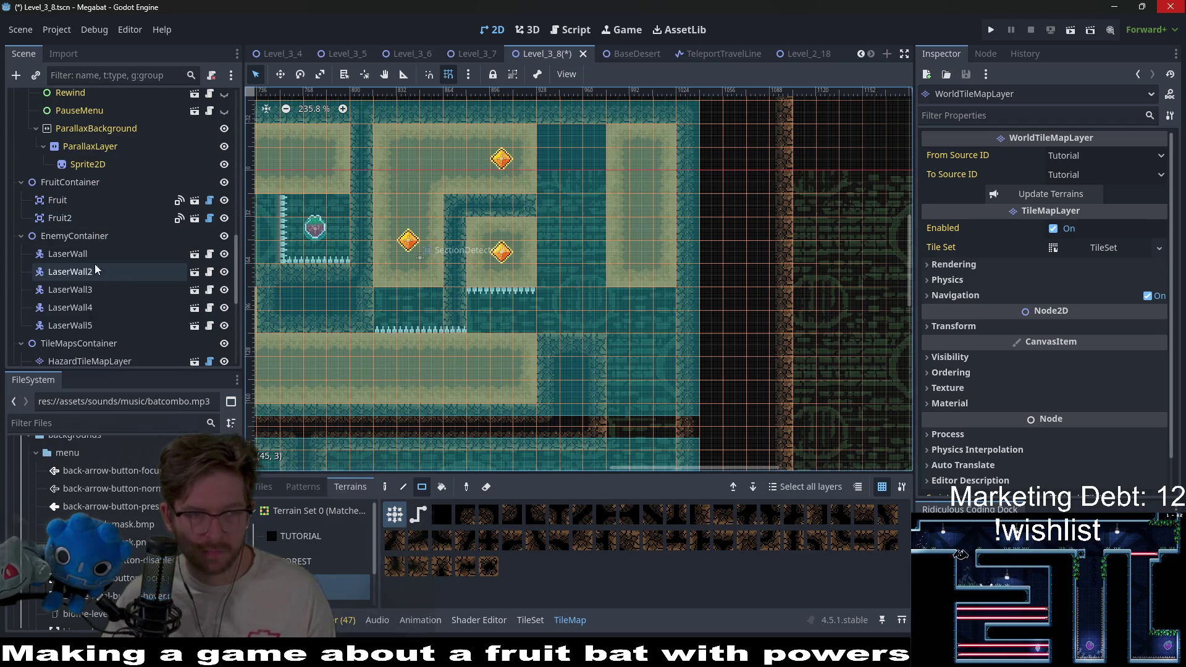
# Select HazardTileMapLayer and choose the Spikes terrain
pyautogui.click(95, 259)
pyautogui.scroll(-3, 94, 260)
pyautogui.click(101, 259)
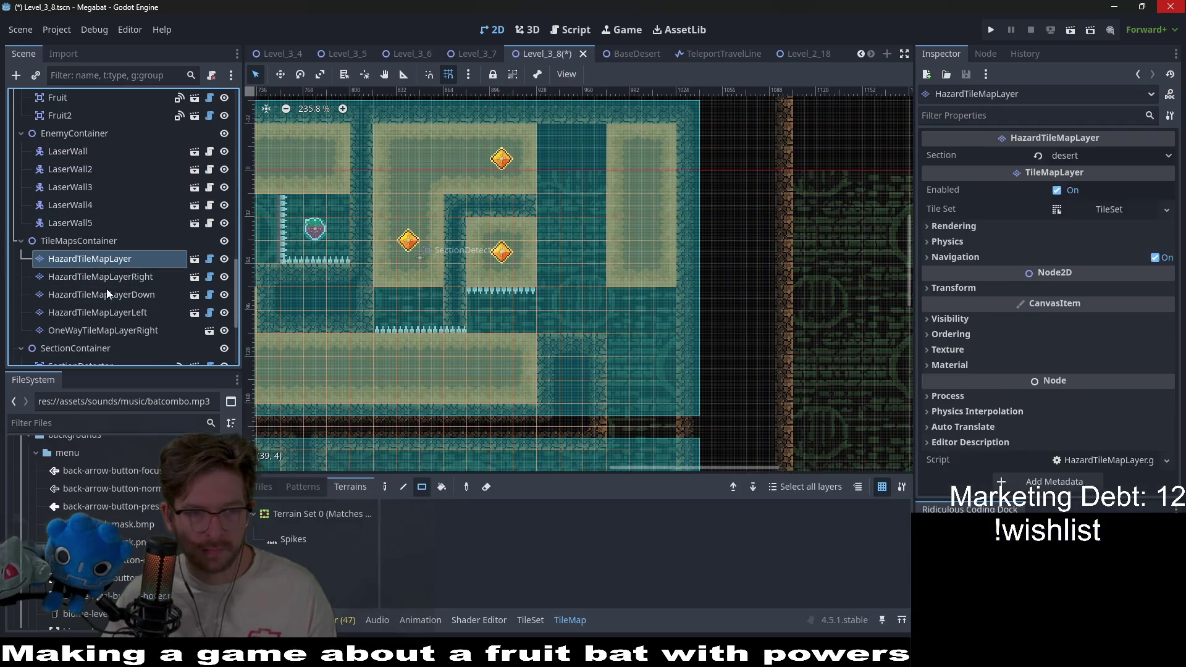
pyautogui.click(286, 540)
# Paint the second short spike row on the floor, then select DoorCrystalKey4
pyautogui.scroll(-3, 607, 255)
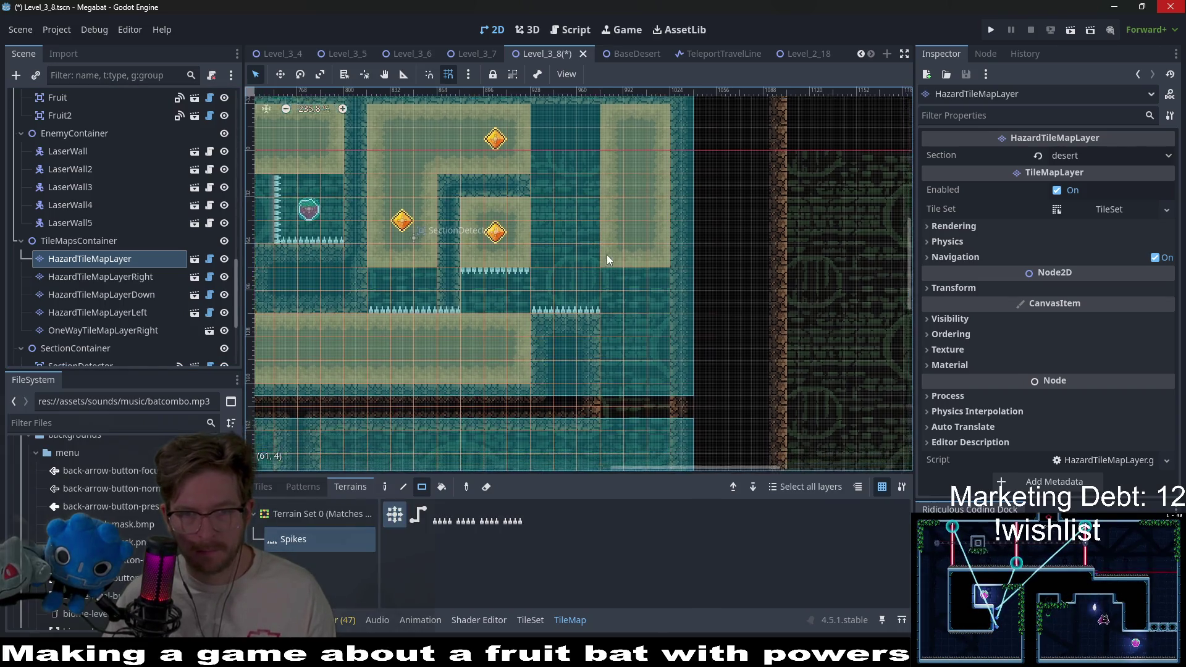
pyautogui.hscroll(2, 594, 255)
pyautogui.scroll(2, 579, 315)
pyautogui.hscroll(1, 567, 317)
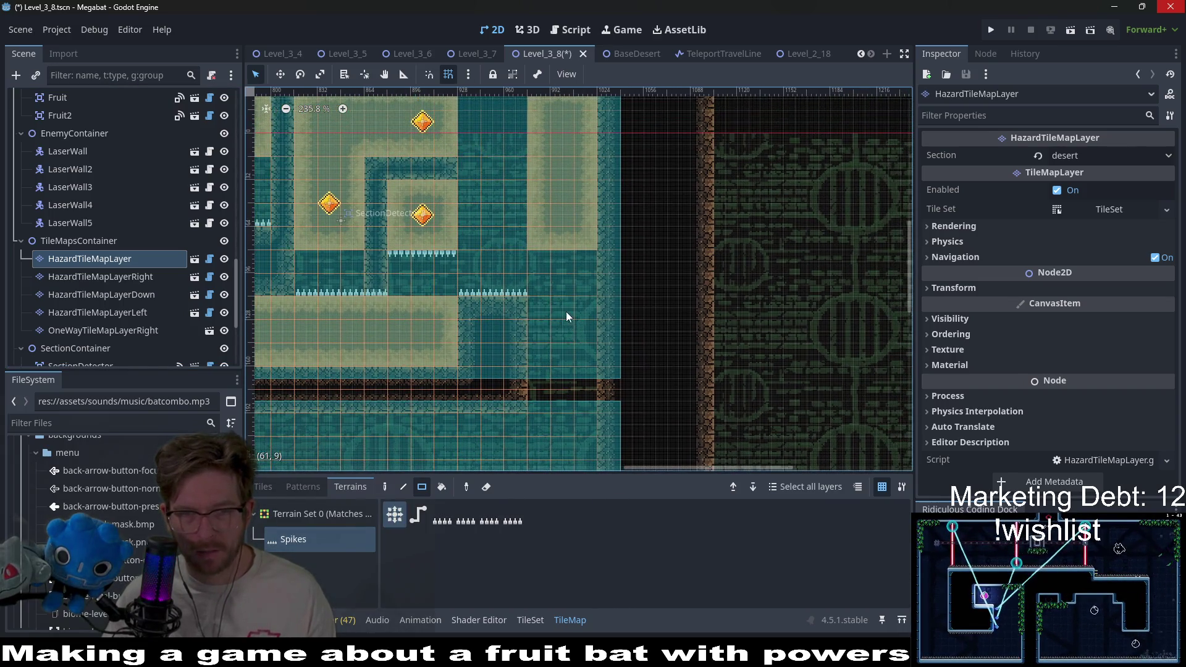
pyautogui.scroll(-2, 425, 359)
pyautogui.hscroll(-3, 396, 401)
pyautogui.scroll(-2, 396, 400)
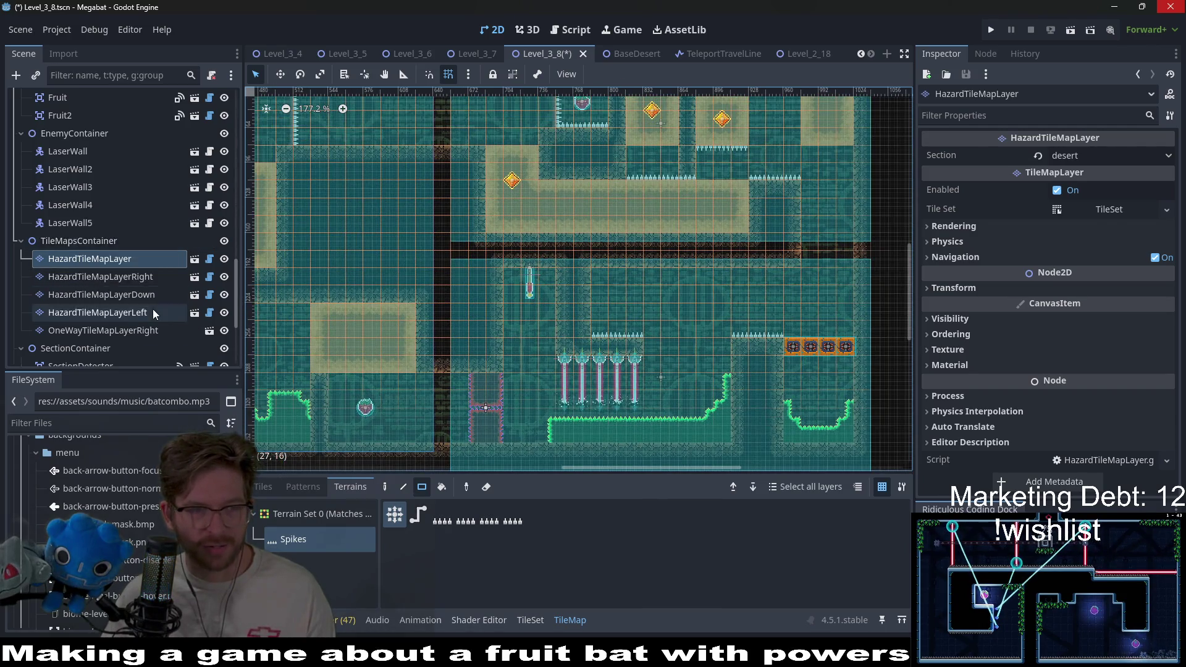
pyautogui.scroll(-3, 102, 283)
pyautogui.scroll(12, 103, 283)
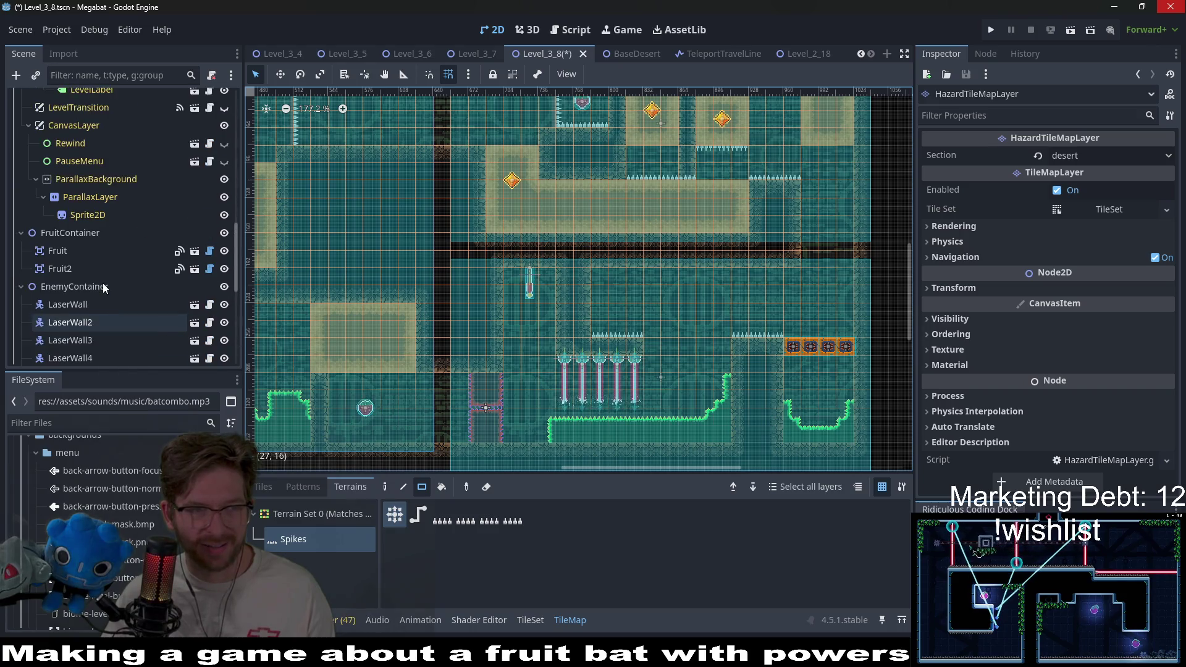
pyautogui.scroll(10, 103, 283)
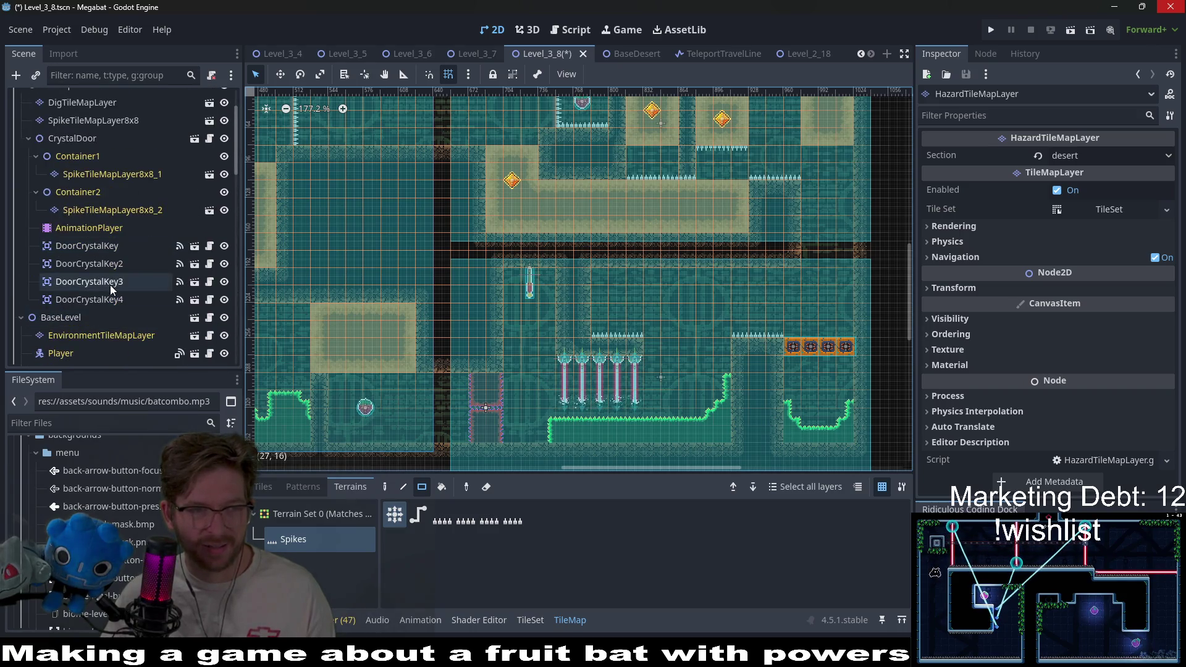
pyautogui.click(106, 300)
# Move CrystalDoor into the upper-right corridor and nudge it slightly left
pyautogui.scroll(2, 104, 246)
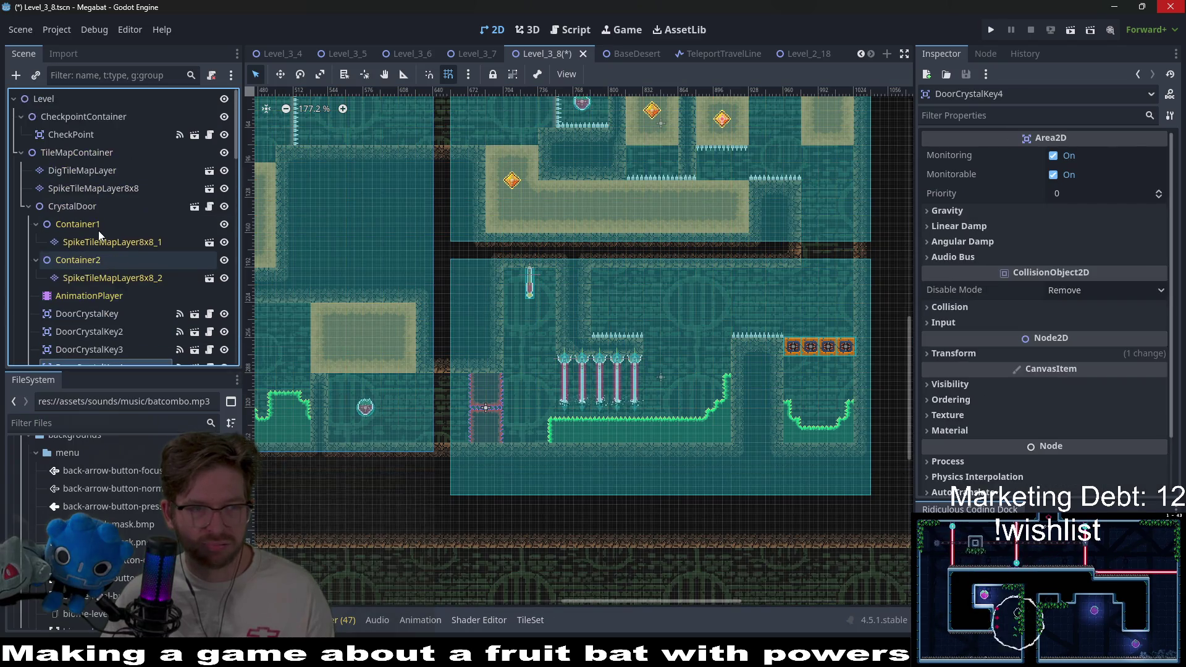
pyautogui.click(80, 210)
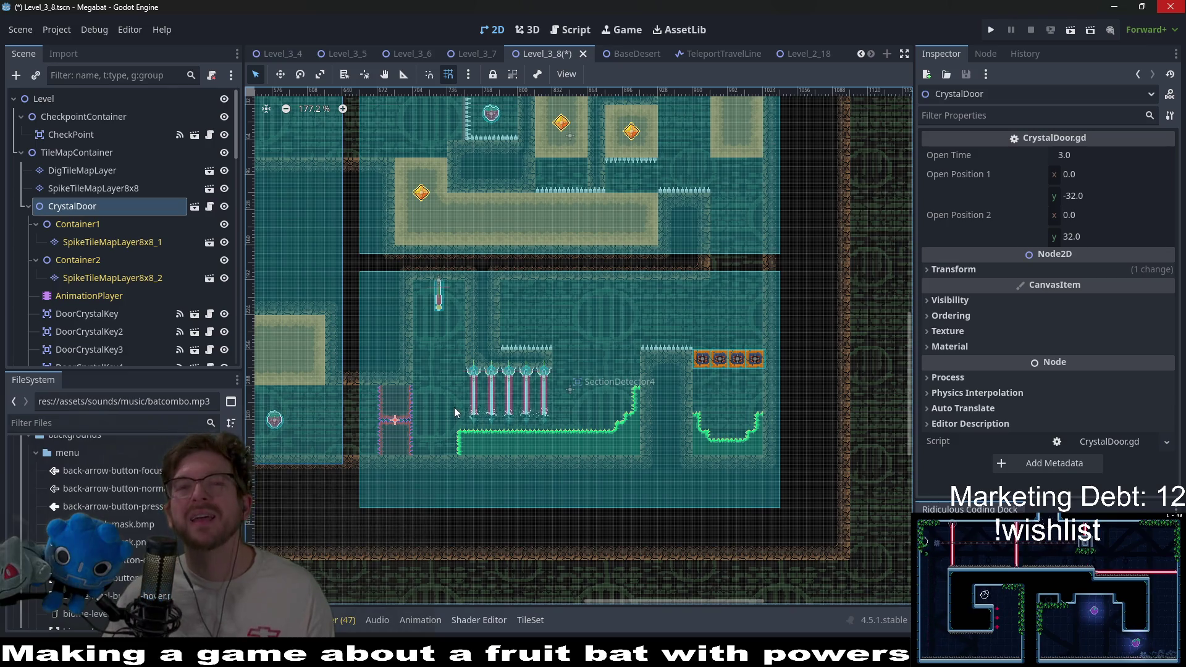
pyautogui.press('w')
pyautogui.moveTo(402, 434)
pyautogui.mouseDown()
pyautogui.moveTo(503, 415)
pyautogui.moveTo(733, 266)
pyautogui.mouseUp()
pyautogui.scroll(5, 733, 266)
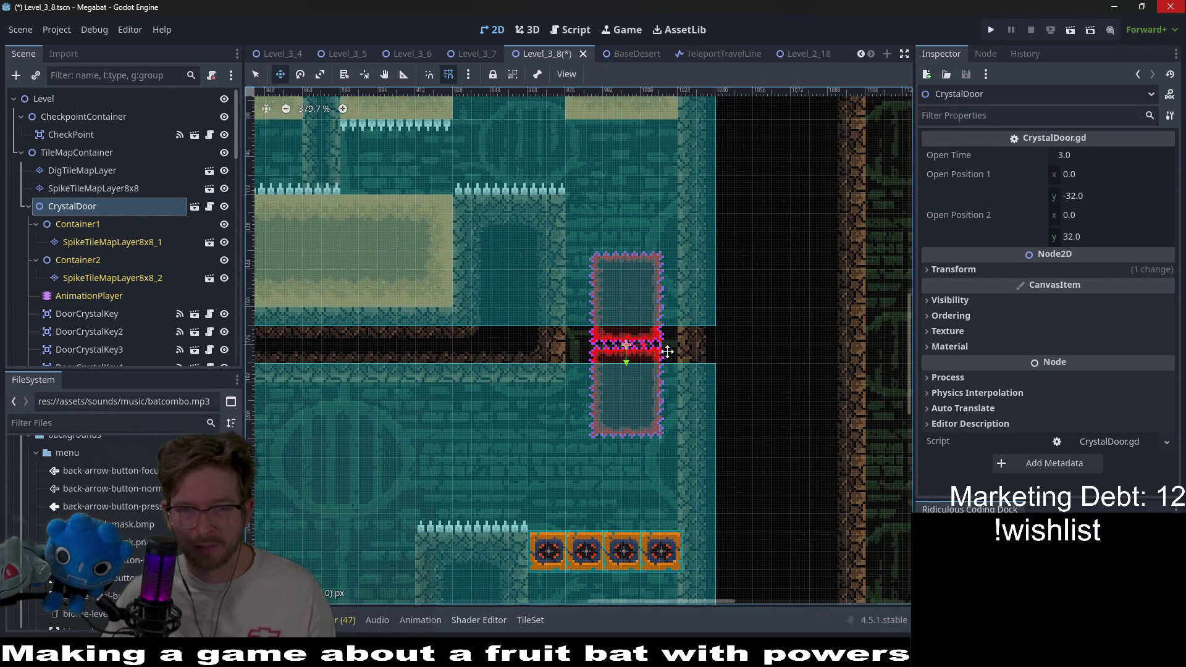
pyautogui.moveTo(667, 352)
pyautogui.mouseDown()
pyautogui.moveTo(603, 342)
pyautogui.moveTo(604, 293)
pyautogui.mouseUp()
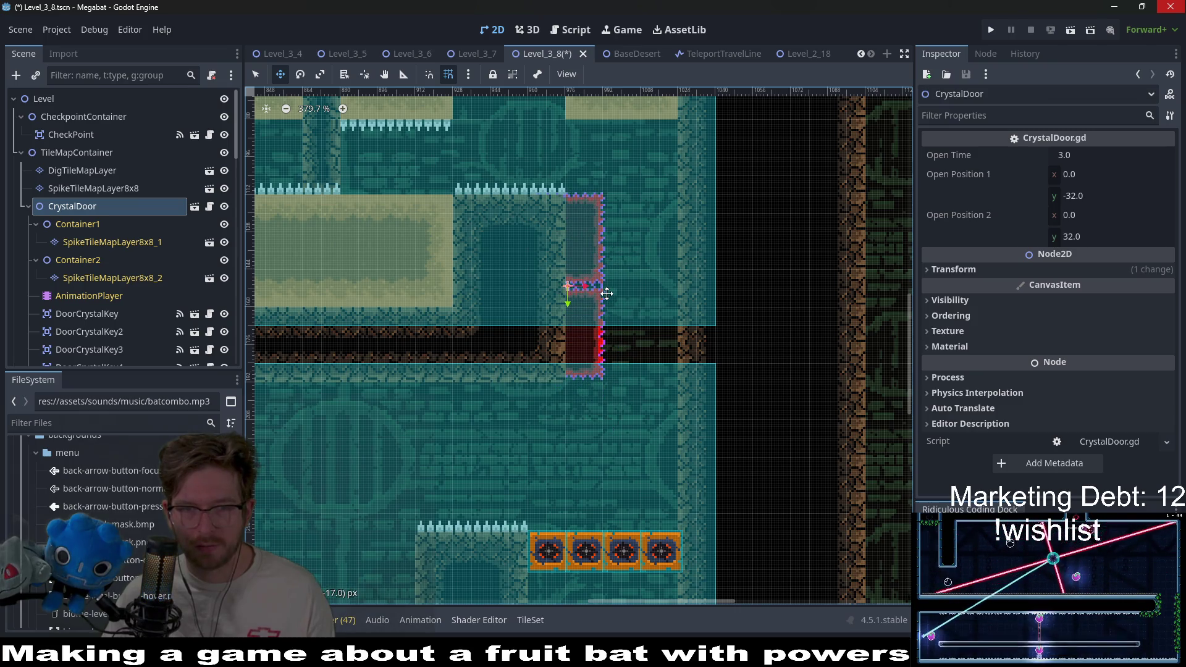
pyautogui.scroll(4, 574, 295)
pyautogui.scroll(-3, 573, 295)
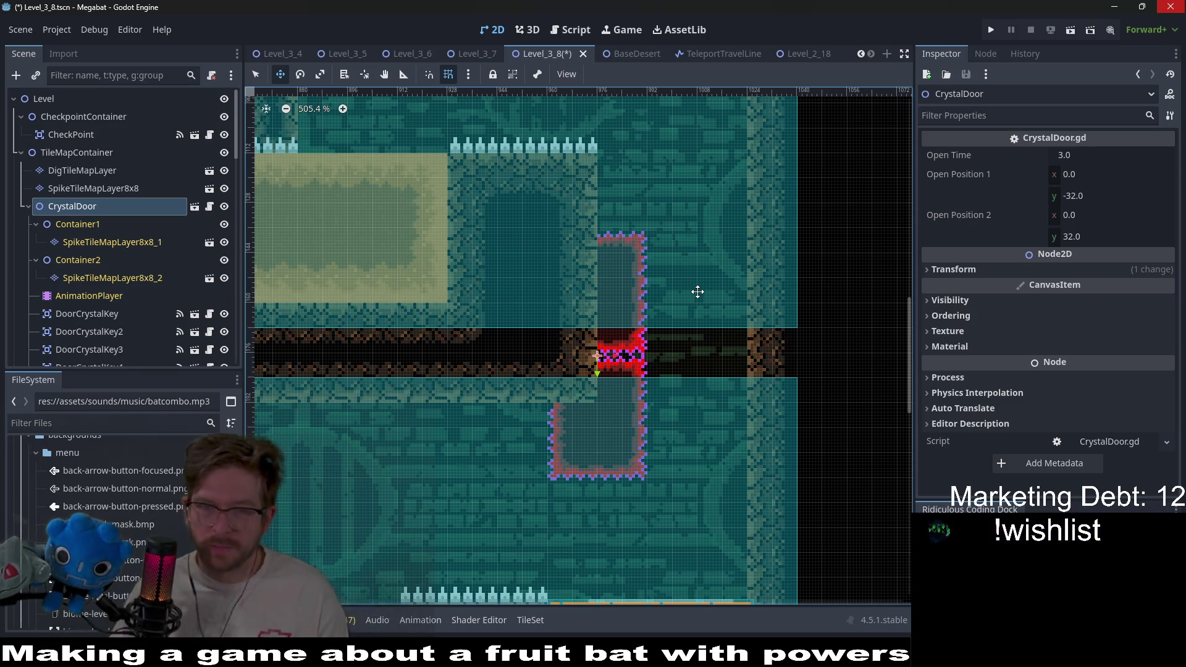
# On the door's first spike tile layer, clear the spike section above the corridor
pyautogui.click(143, 245)
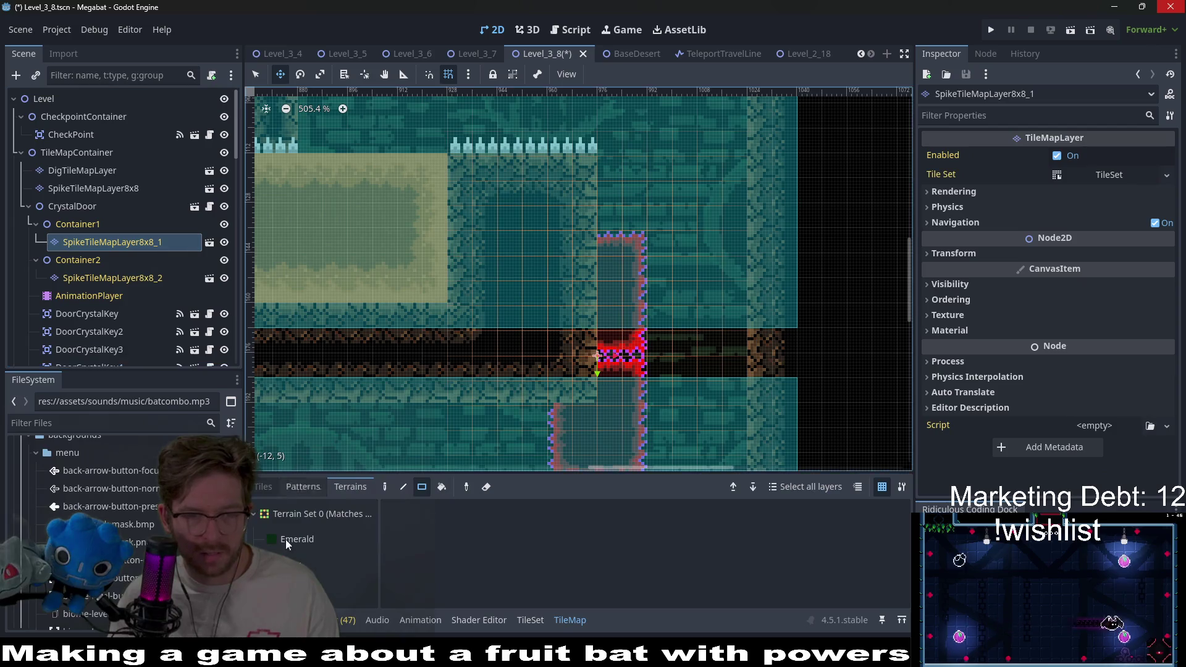
pyautogui.moveTo(645, 400); pyautogui.dragTo(617, 347)
pyautogui.press('q')
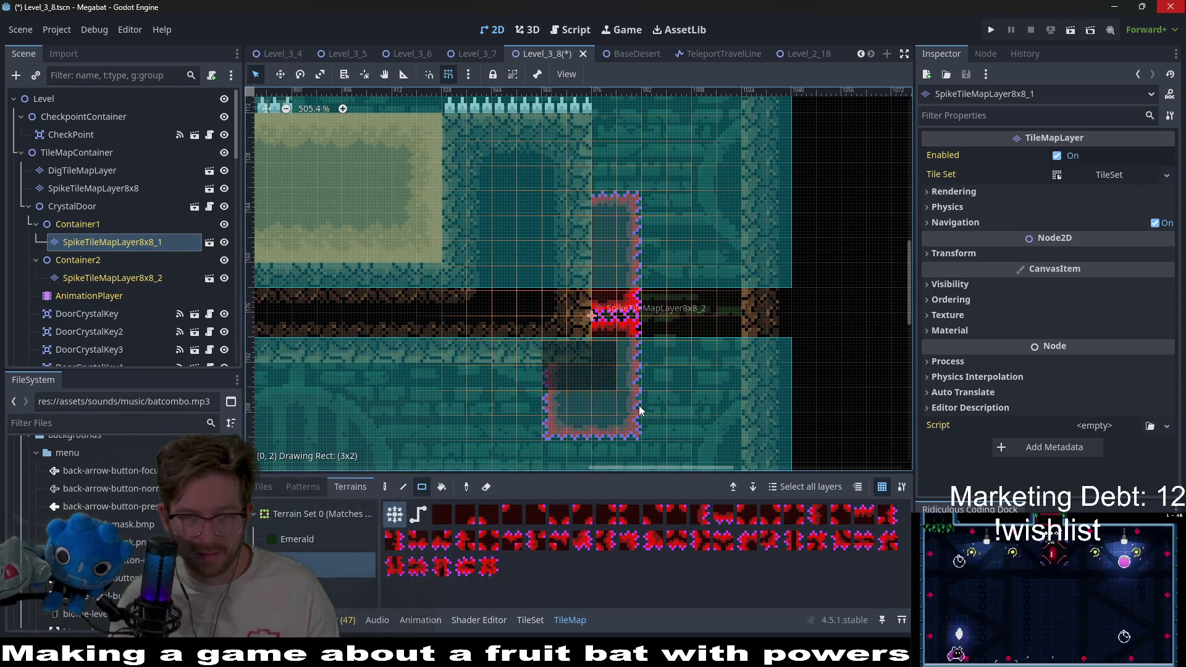
pyautogui.moveTo(702, 310); pyautogui.dragTo(705, 312)
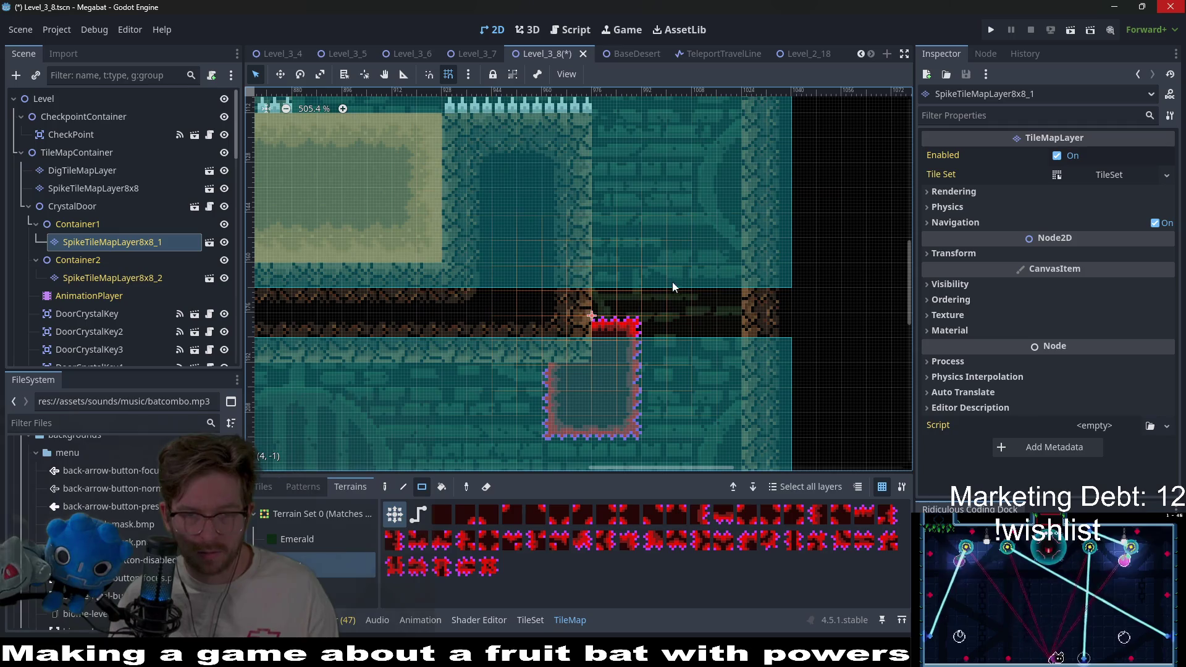
# On SpikeTileMapLayer8x8_2, paint a spike-edged box right of the door plus a ten-tile left column
pyautogui.click(119, 279)
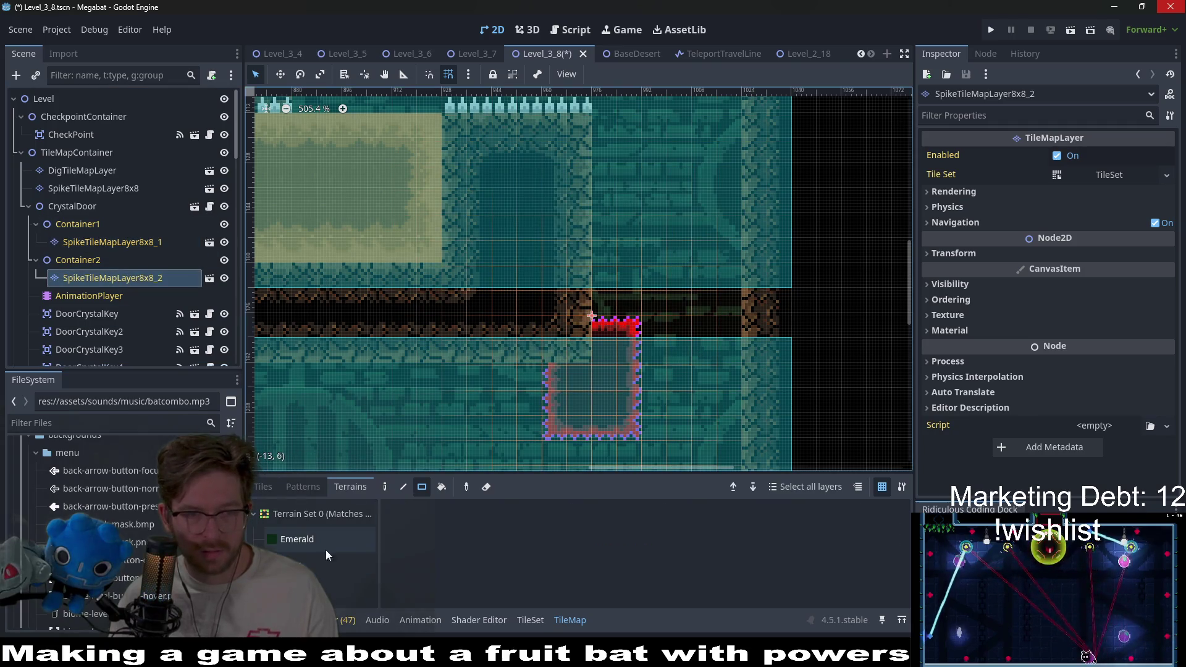
pyautogui.click(303, 563)
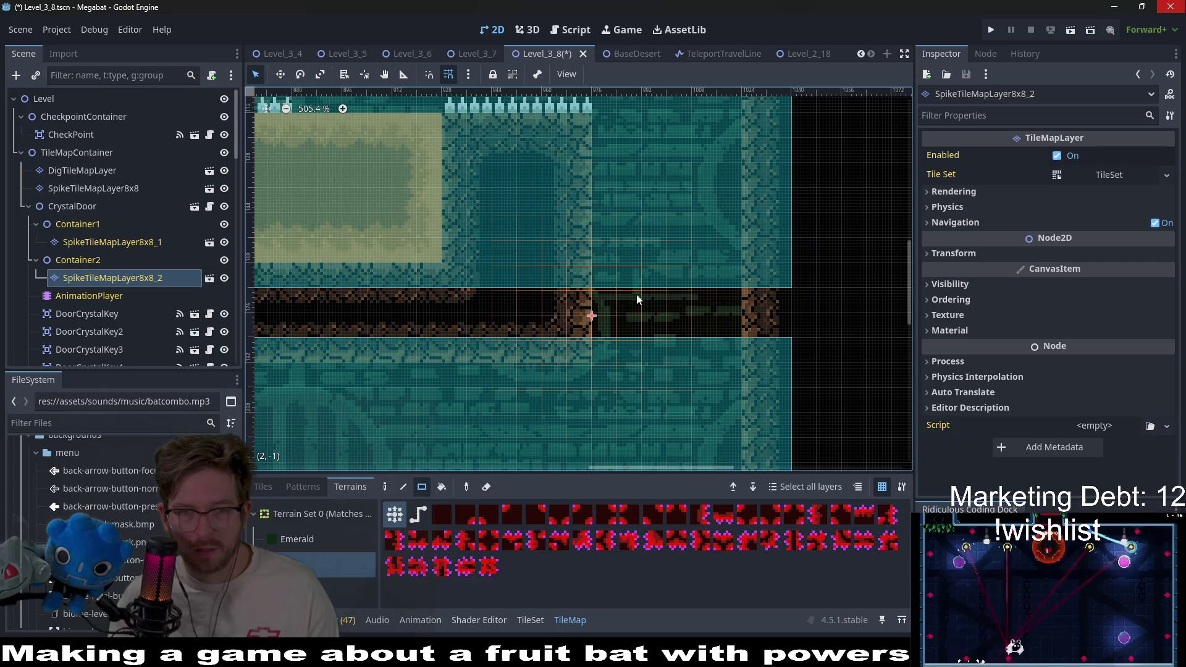
pyautogui.moveTo(604, 179)
pyautogui.mouseDown()
pyautogui.moveTo(702, 336)
pyautogui.moveTo(770, 382)
pyautogui.moveTo(772, 399)
pyautogui.mouseUp()
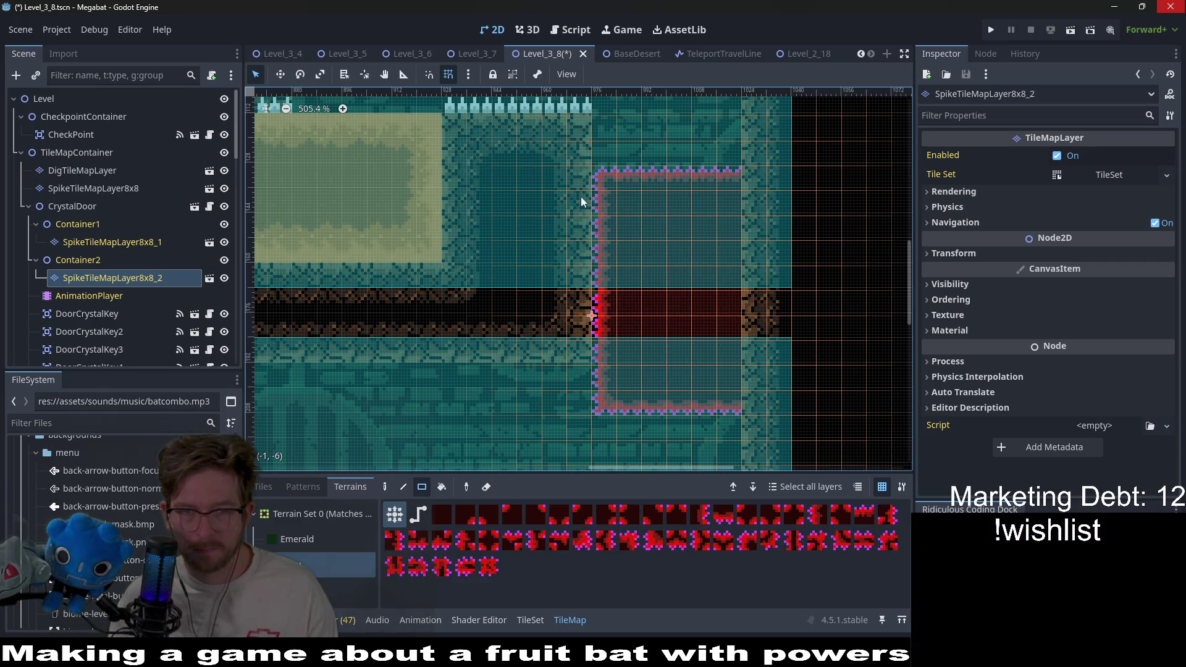
pyautogui.moveTo(580, 179); pyautogui.dragTo(591, 395)
pyautogui.scroll(-3, 647, 389)
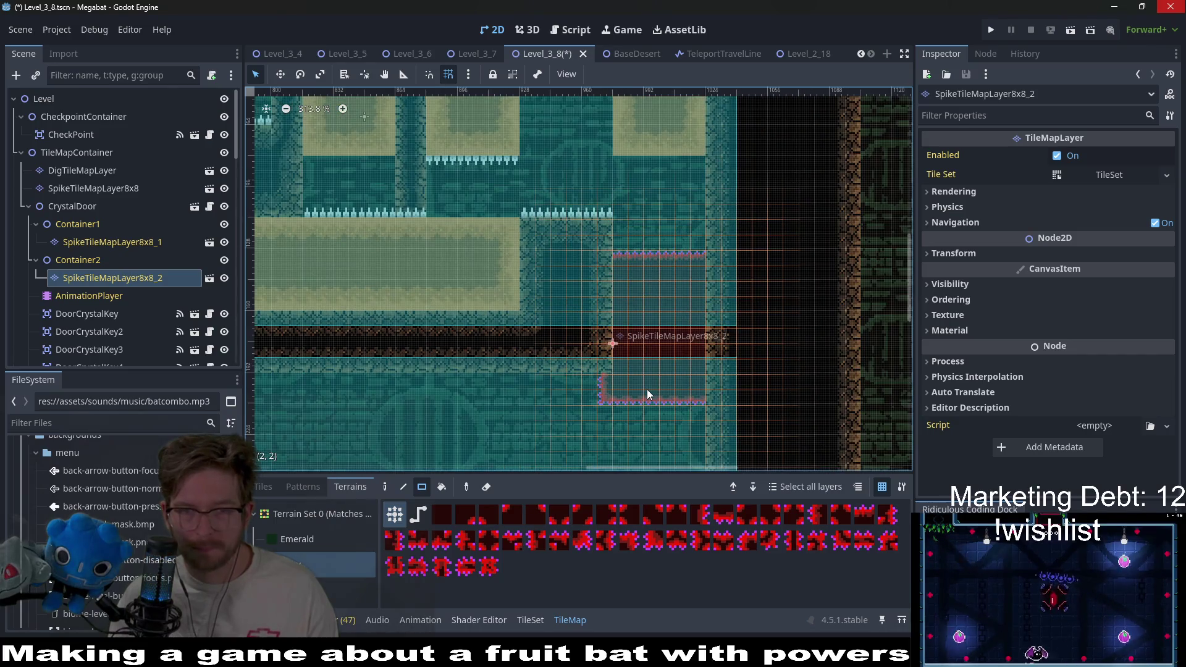
pyautogui.scroll(1, 662, 362)
# Raise the spike strip's top edge two rows to meet the ledge, then select CrystalDoor
pyautogui.moveTo(663, 362); pyautogui.dragTo(636, 399)
pyautogui.moveTo(543, 327); pyautogui.dragTo(669, 392)
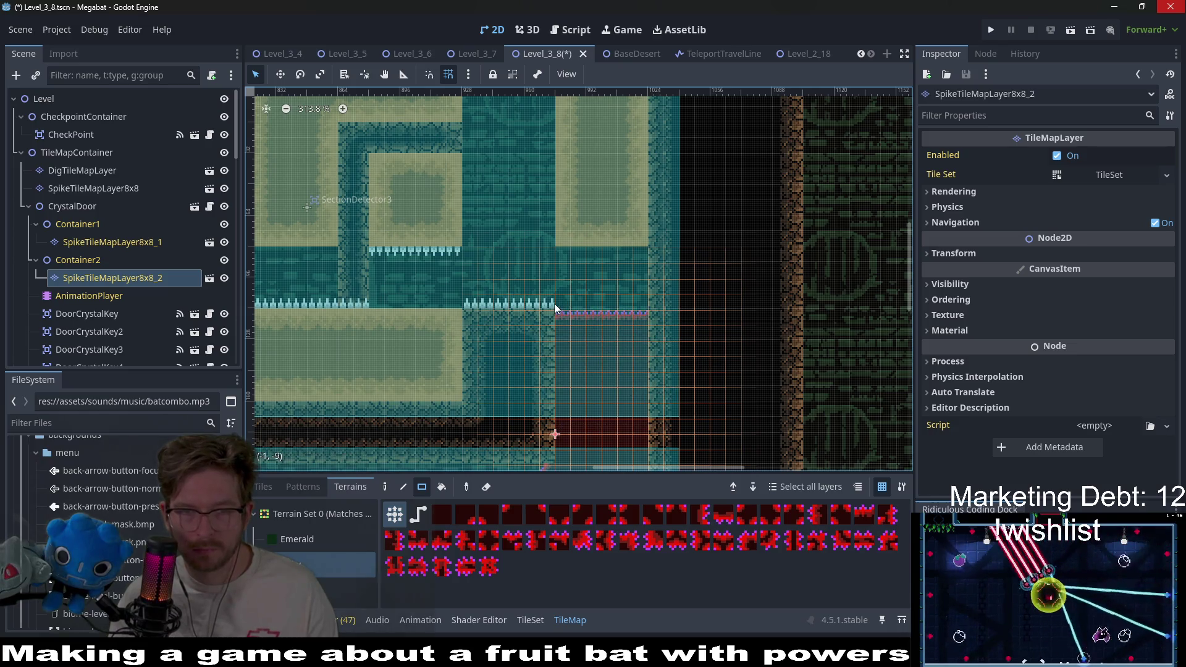
pyautogui.moveTo(554, 302); pyautogui.dragTo(661, 306)
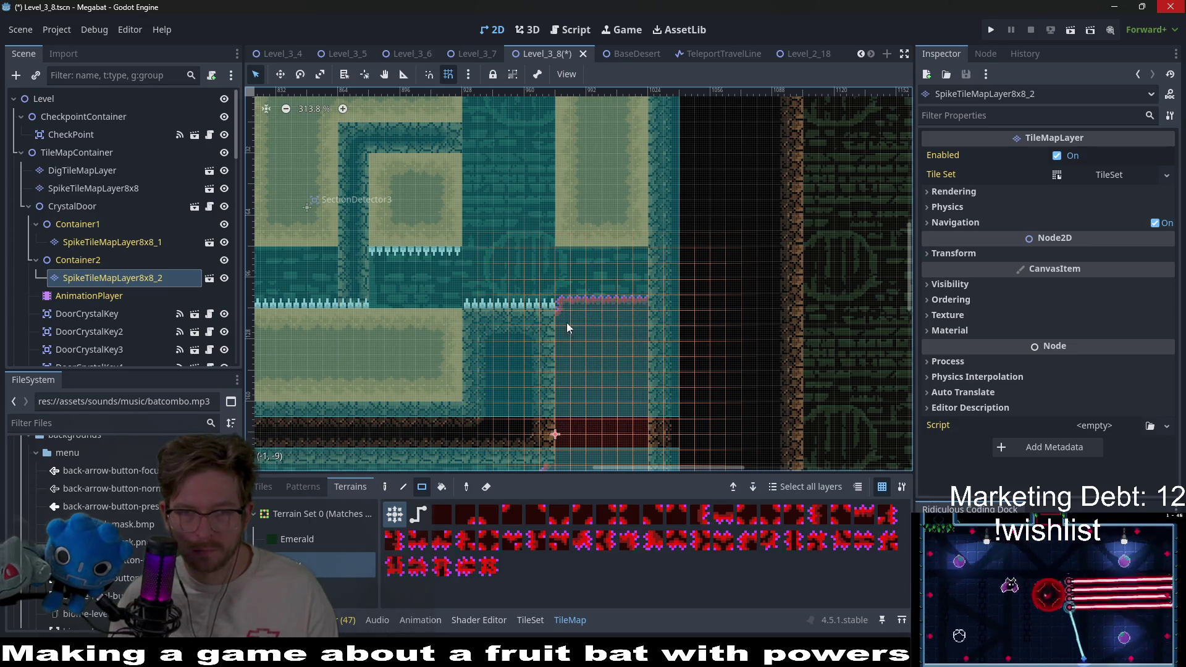
pyautogui.scroll(-2, 599, 315)
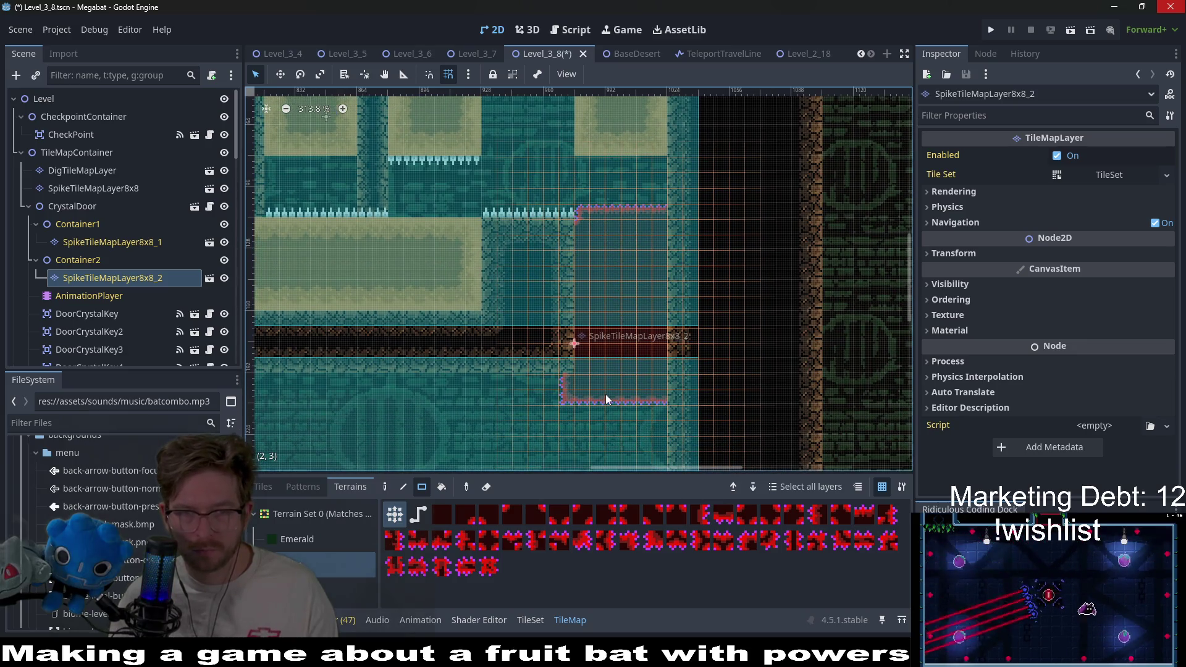
pyautogui.scroll(-3, 644, 336)
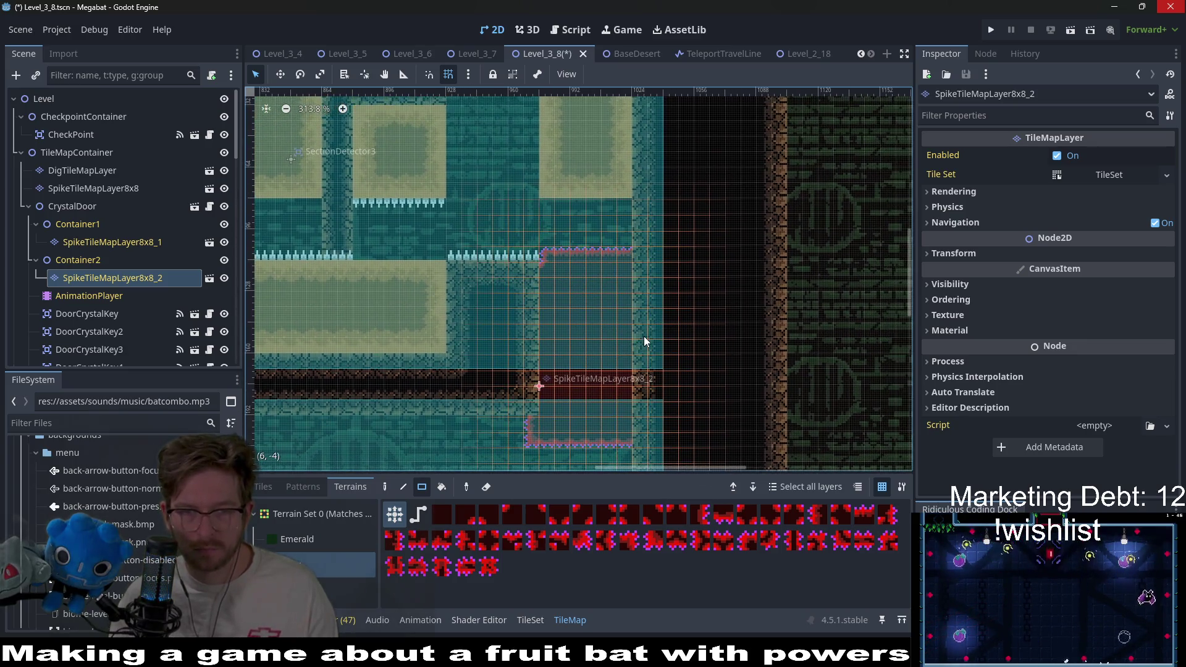
pyautogui.scroll(-2, 644, 336)
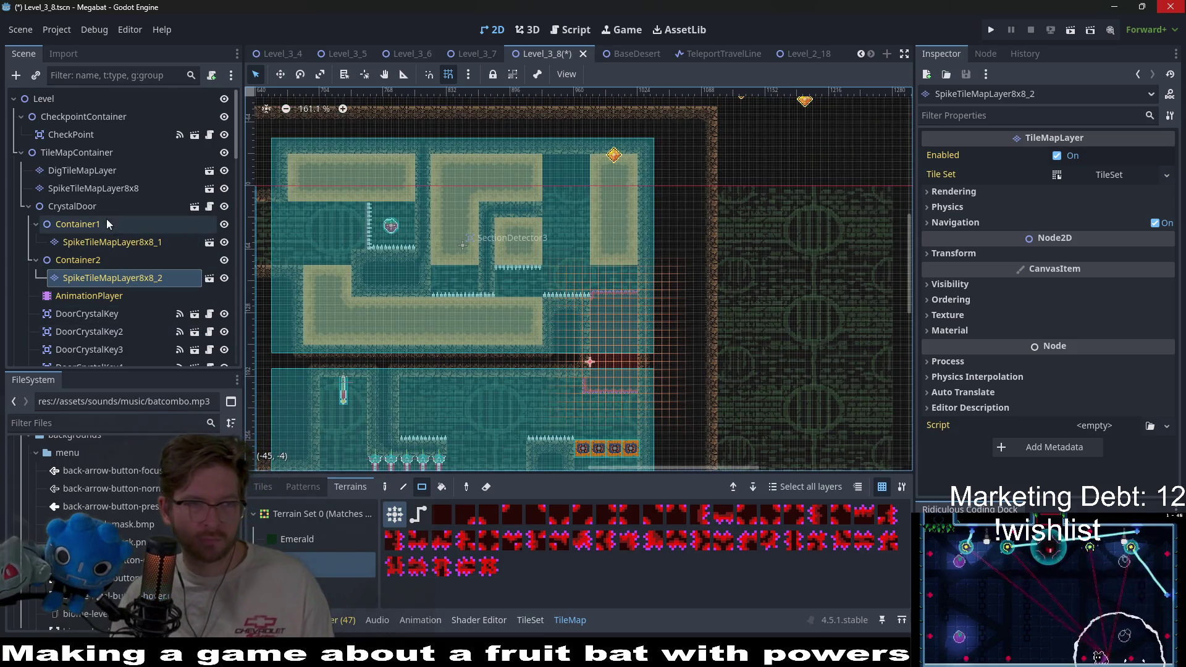
pyautogui.click(84, 211)
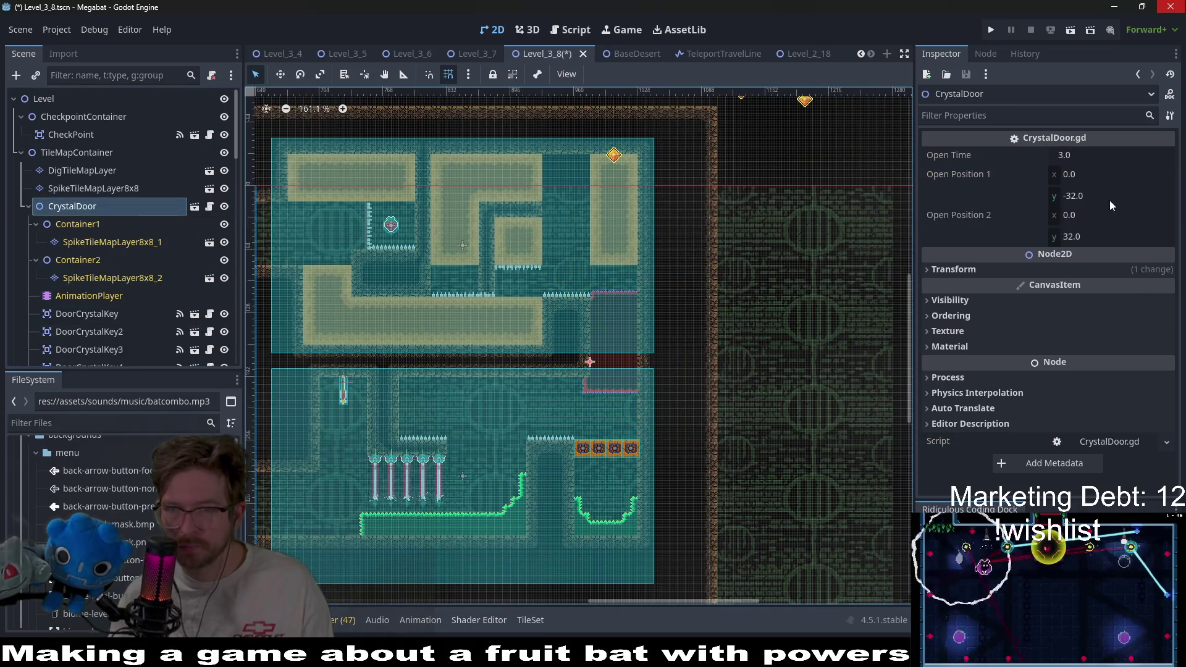
# Set CrystalDoor's Open Position 2 to (-48, 0) and Open Position 1 to (0, 0)
pyautogui.click(1081, 220)
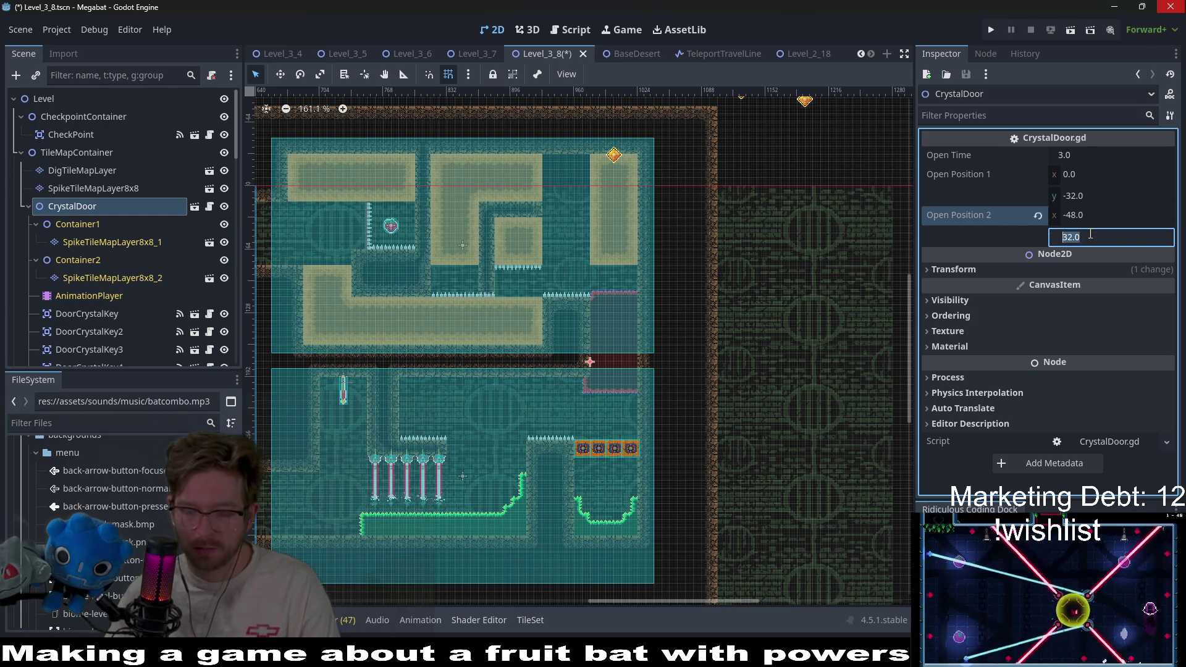
pyautogui.write('0')
pyautogui.press('Return')
pyautogui.click(1083, 194)
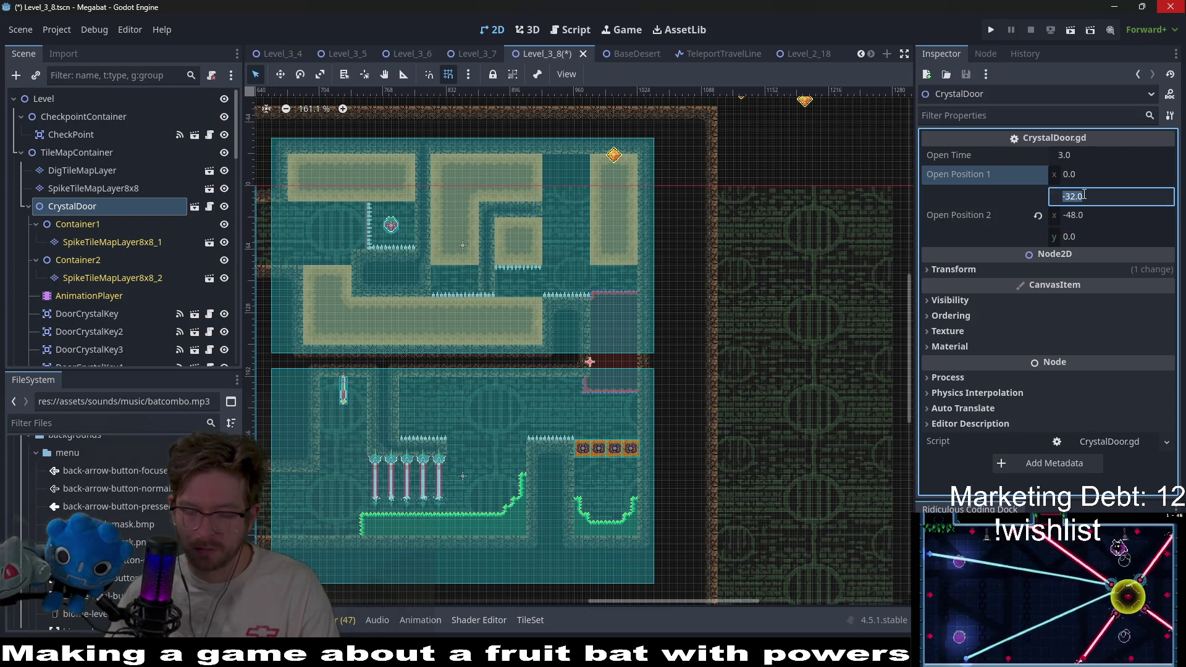
pyautogui.write('0')
pyautogui.press('Return')
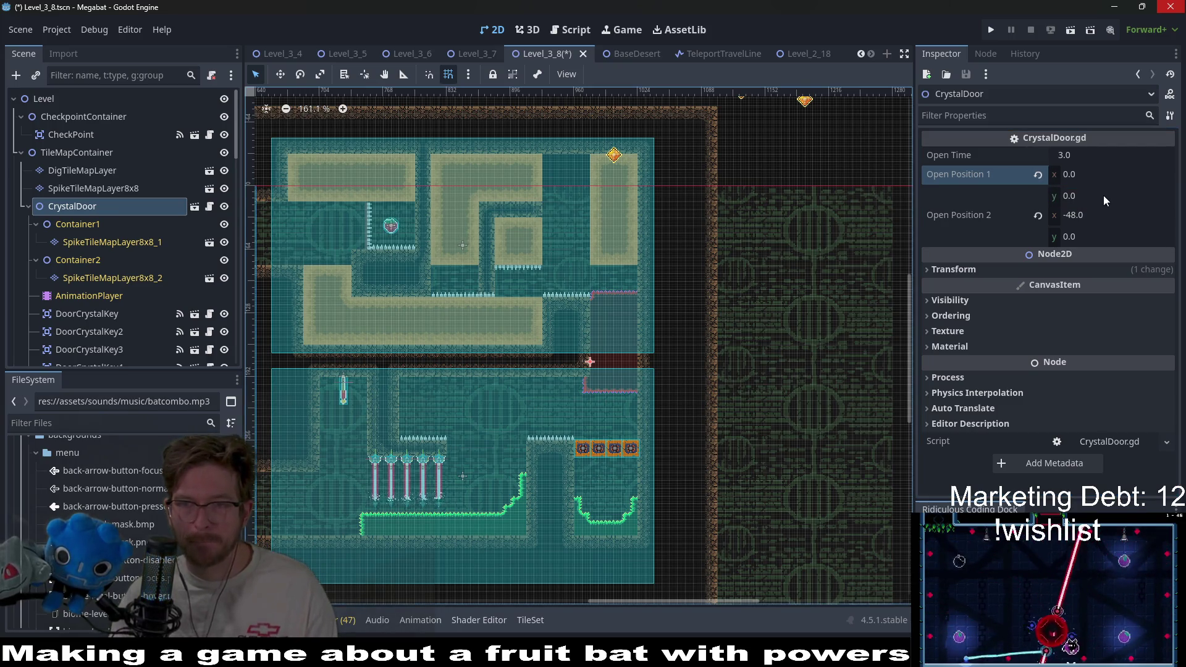
pyautogui.scroll(-3, 106, 276)
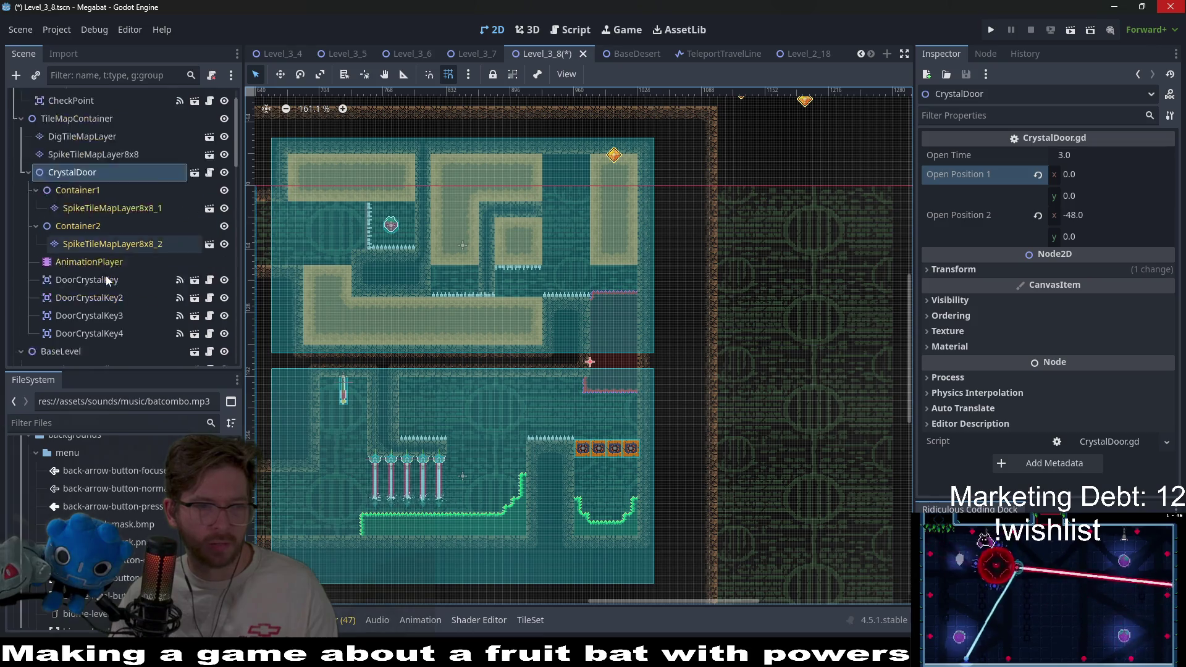
# Select DoorCrystalKey1–4 together and drag them down and to the left
pyautogui.click(105, 212)
pyautogui.keyDown('shift'); pyautogui.click(128, 259); pyautogui.keyUp('shift')
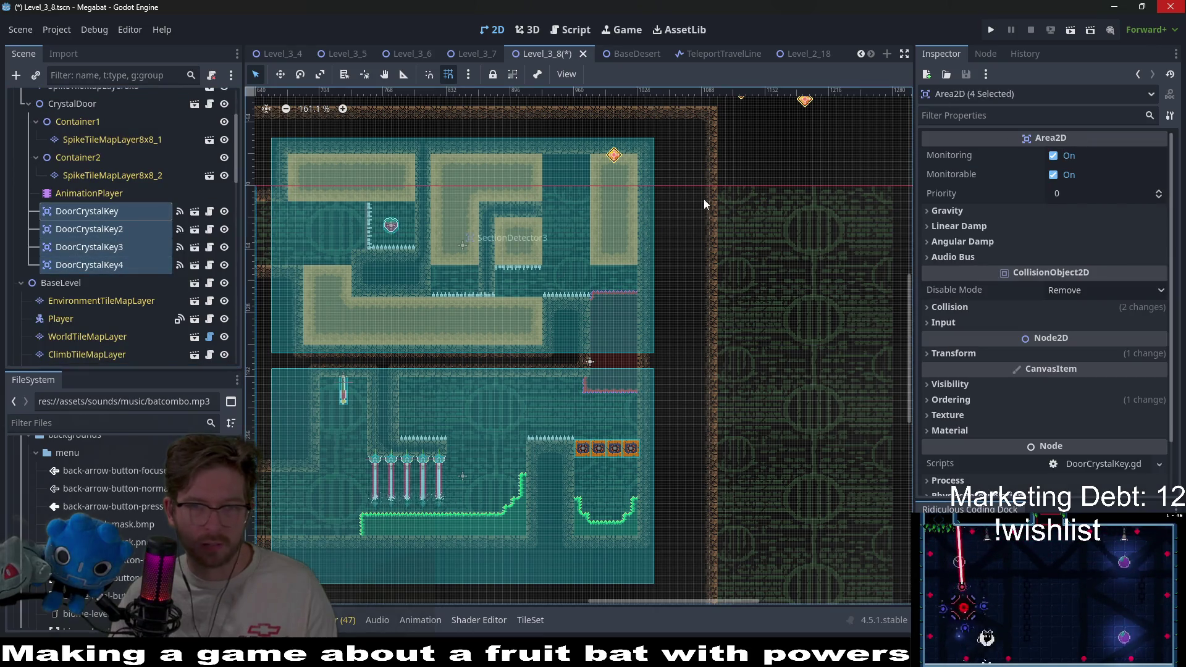
pyautogui.moveTo(616, 212); pyautogui.dragTo(416, 309)
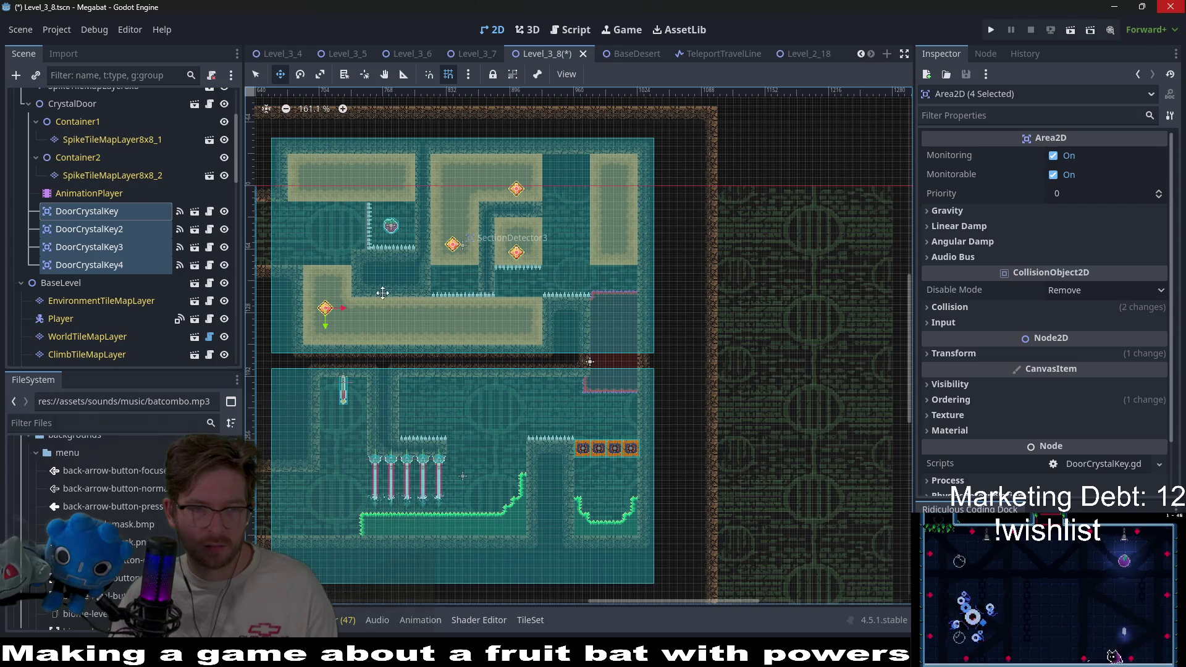
pyautogui.scroll(2, 356, 293)
pyautogui.scroll(4, 548, 262)
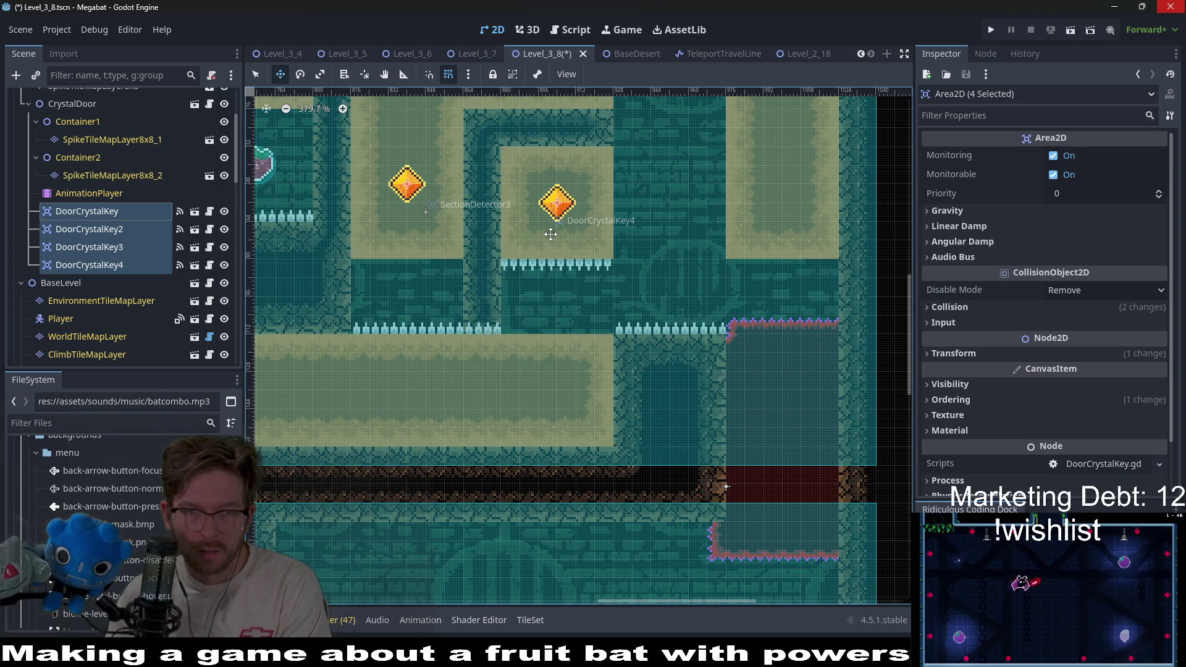
pyautogui.scroll(-8, 557, 264)
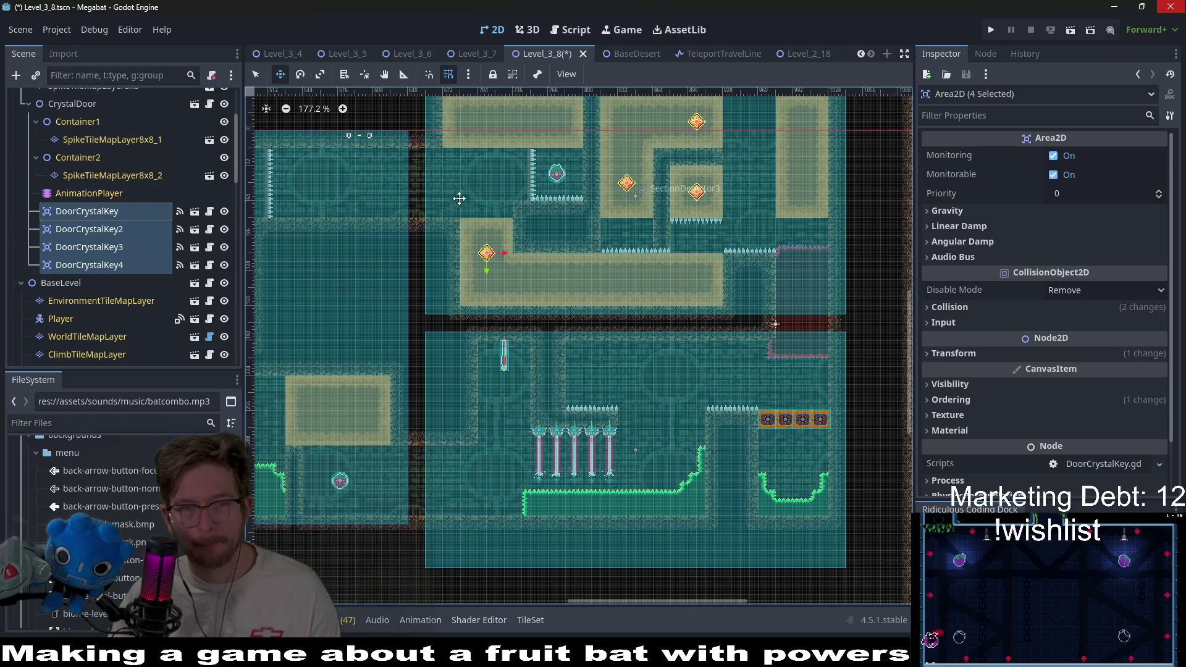
pyautogui.scroll(3, 453, 171)
pyautogui.scroll(2, 506, 203)
pyautogui.hscroll(-2, 505, 203)
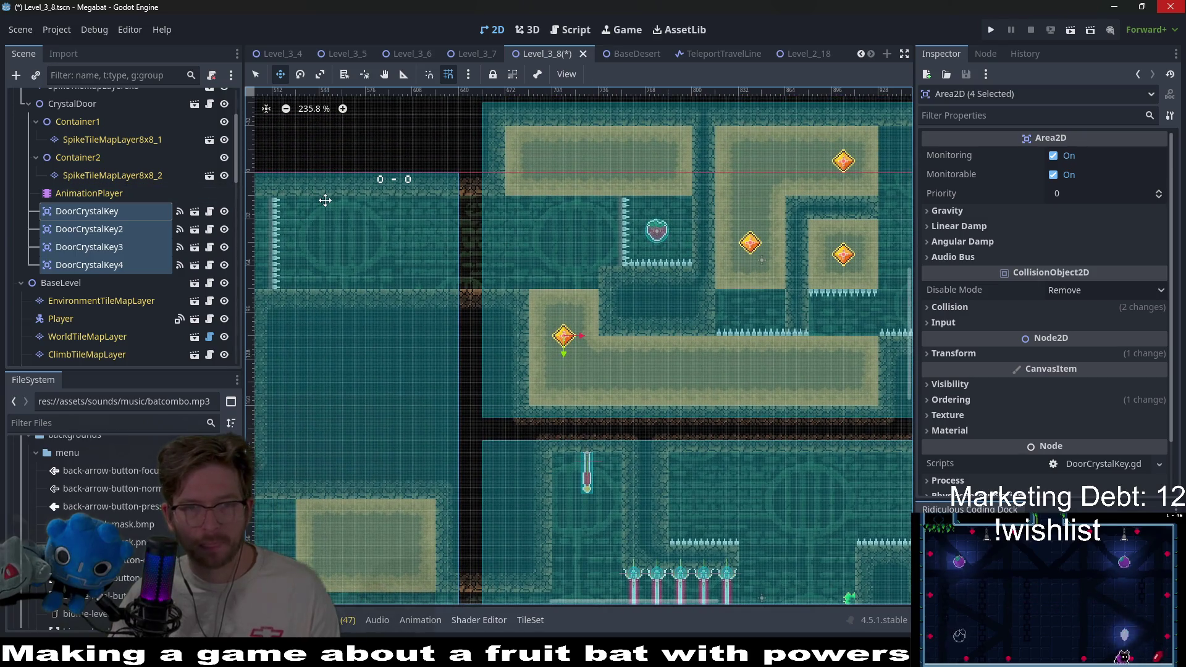
pyautogui.scroll(-5, 143, 205)
# Paint a vertical spike line beside the pillar on HazardTileMapLayerLeft and save the scene
pyautogui.click(98, 295)
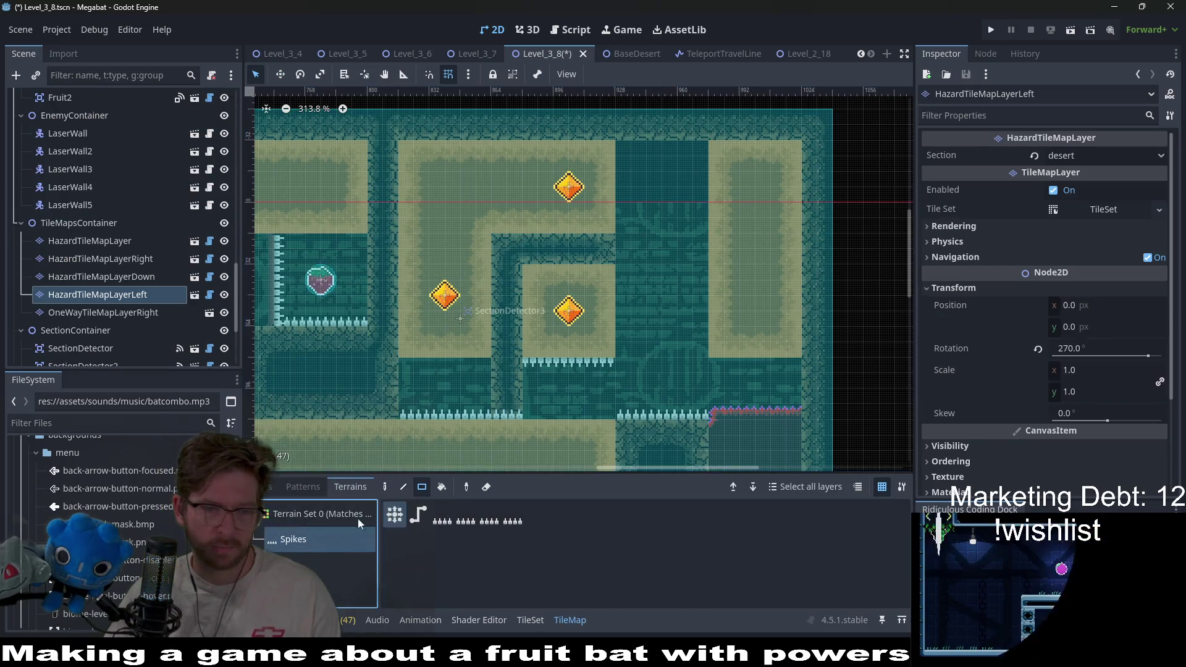
pyautogui.moveTo(692, 313)
pyautogui.mouseDown()
pyautogui.moveTo(730, 313)
pyautogui.moveTo(769, 340)
pyautogui.mouseUp()
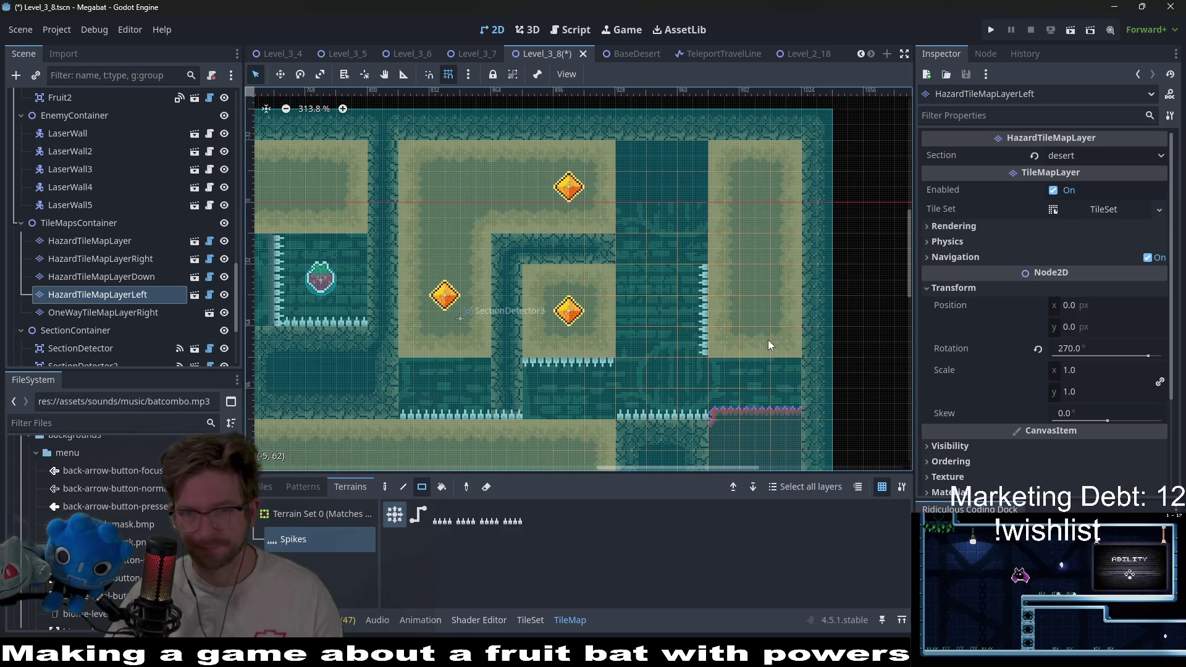
pyautogui.hotkey('ctrl', 's')
pyautogui.scroll(-5, 592, 326)
pyautogui.scroll(-1, 513, 336)
pyautogui.hscroll(-2, 495, 322)
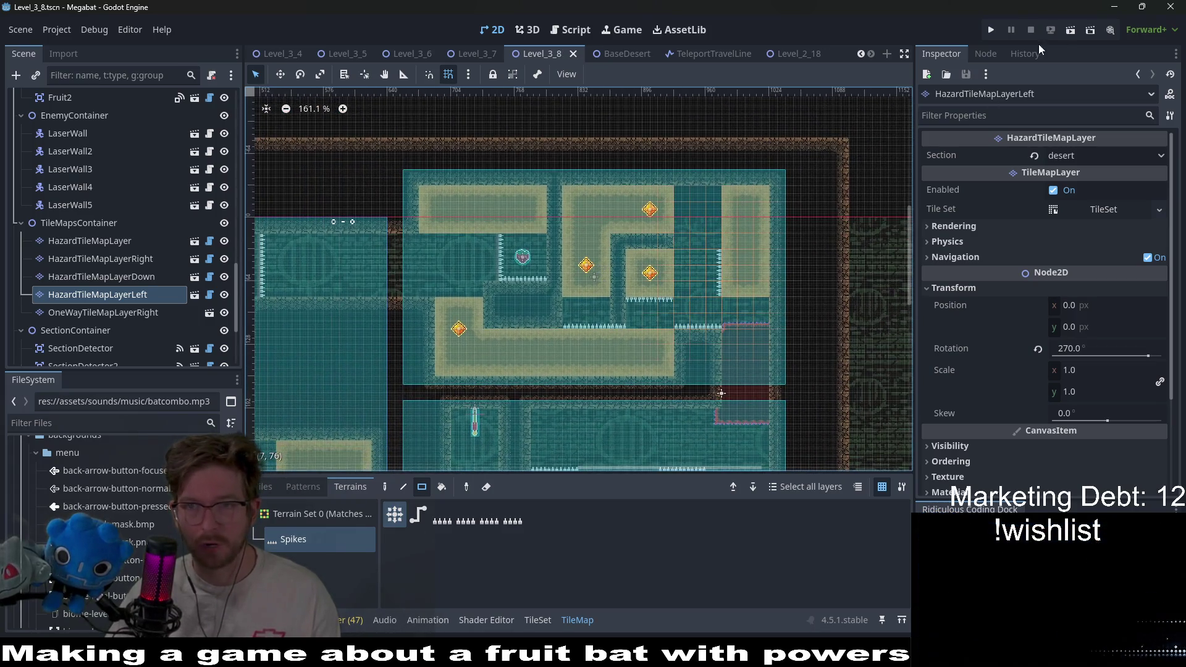
# Run the current scene and fly the bat right along the ceiling into the next room
pyautogui.click(1068, 34)
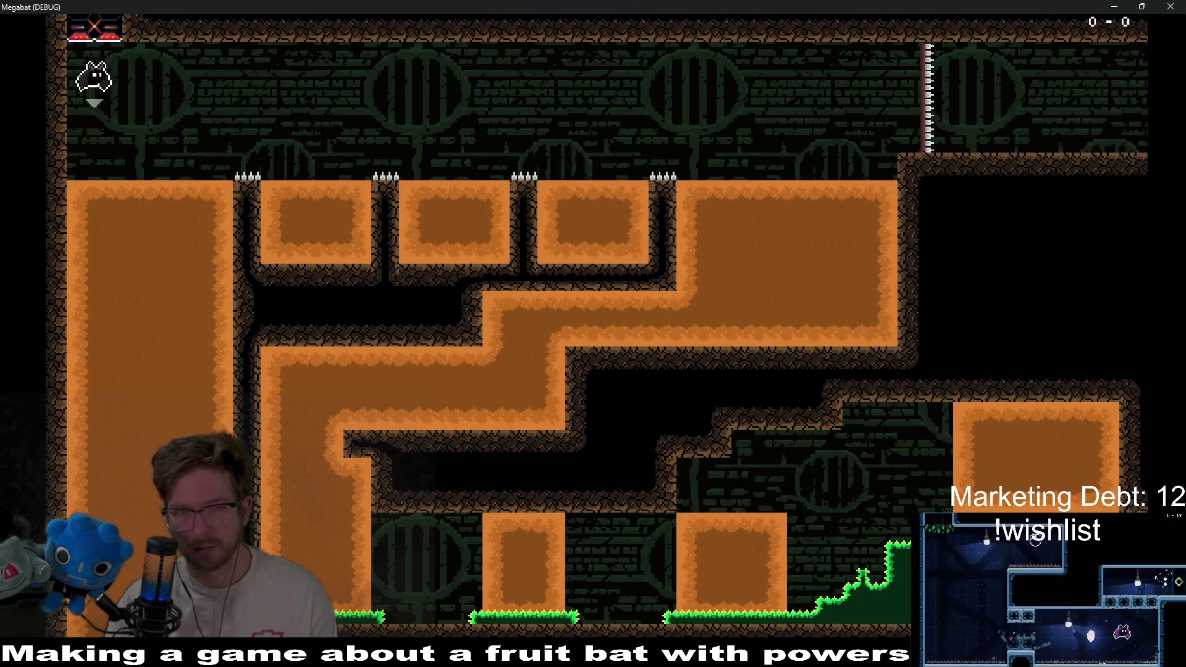
pyautogui.press('Right')
pyautogui.press('Right')
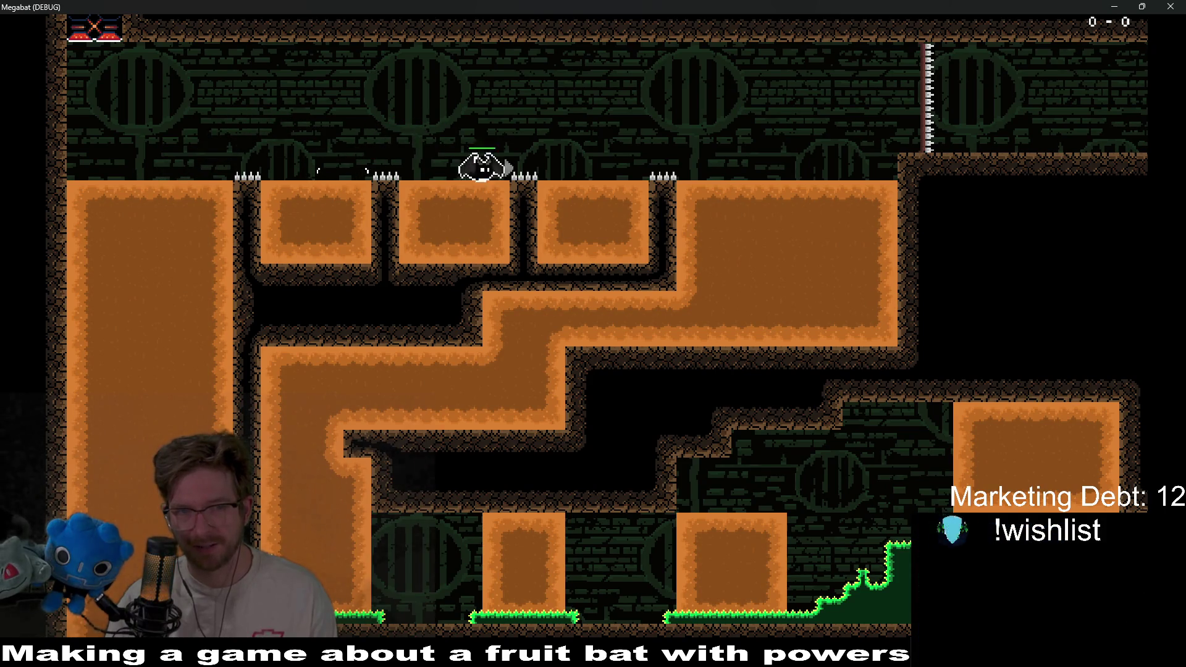
pyautogui.press('Right')
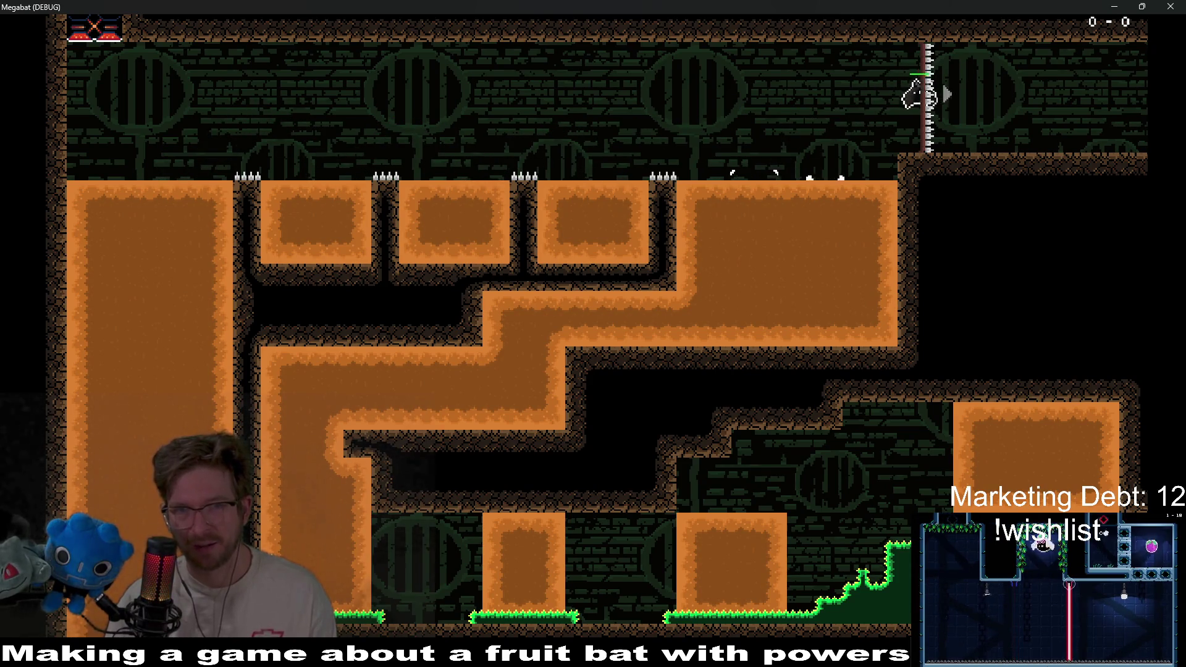
pyautogui.press('Right')
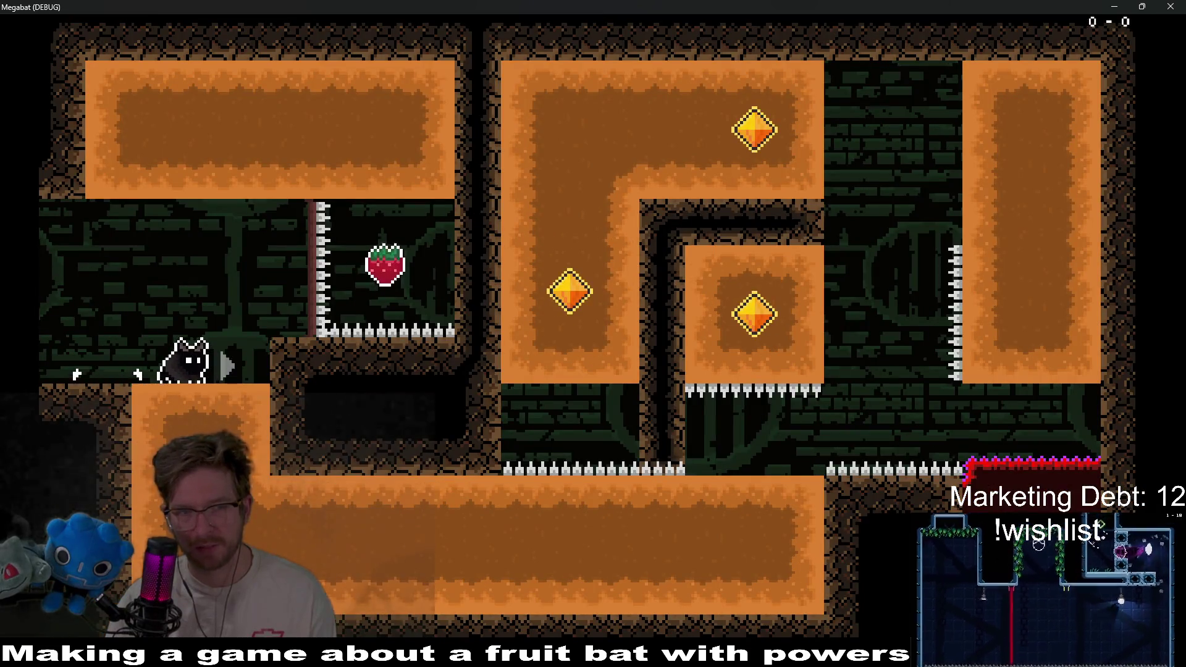
pyautogui.press('Right')
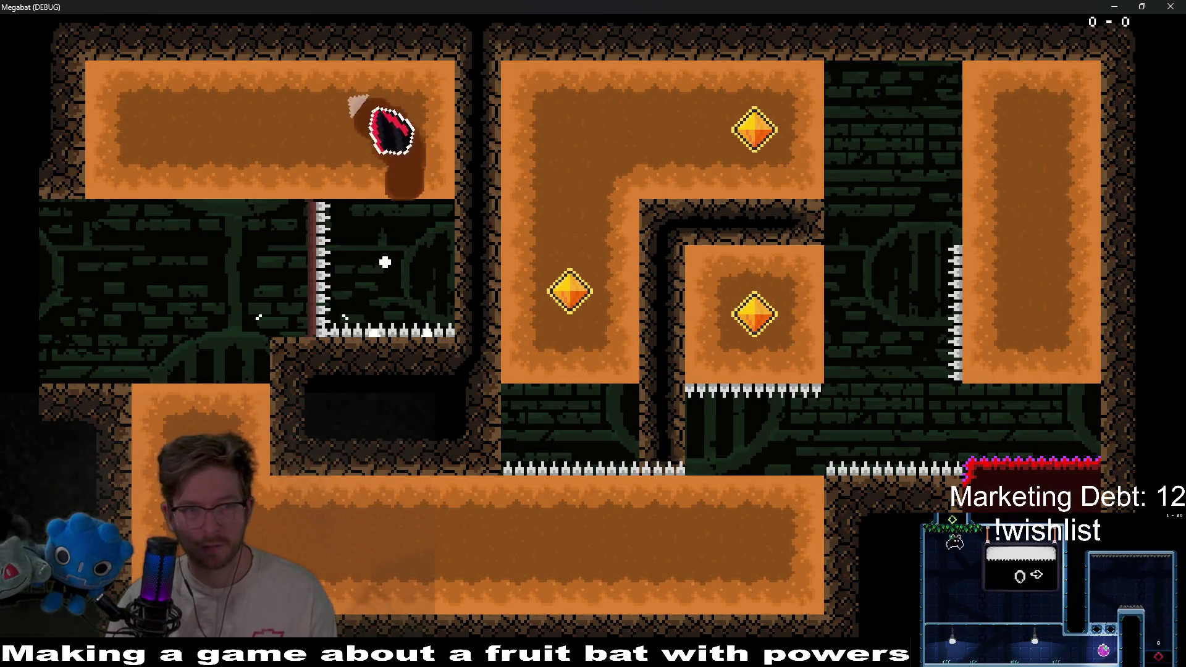
# Steer the bat through the shaft and dirt columns until it dies on spikes, then close the game
pyautogui.press('Up')
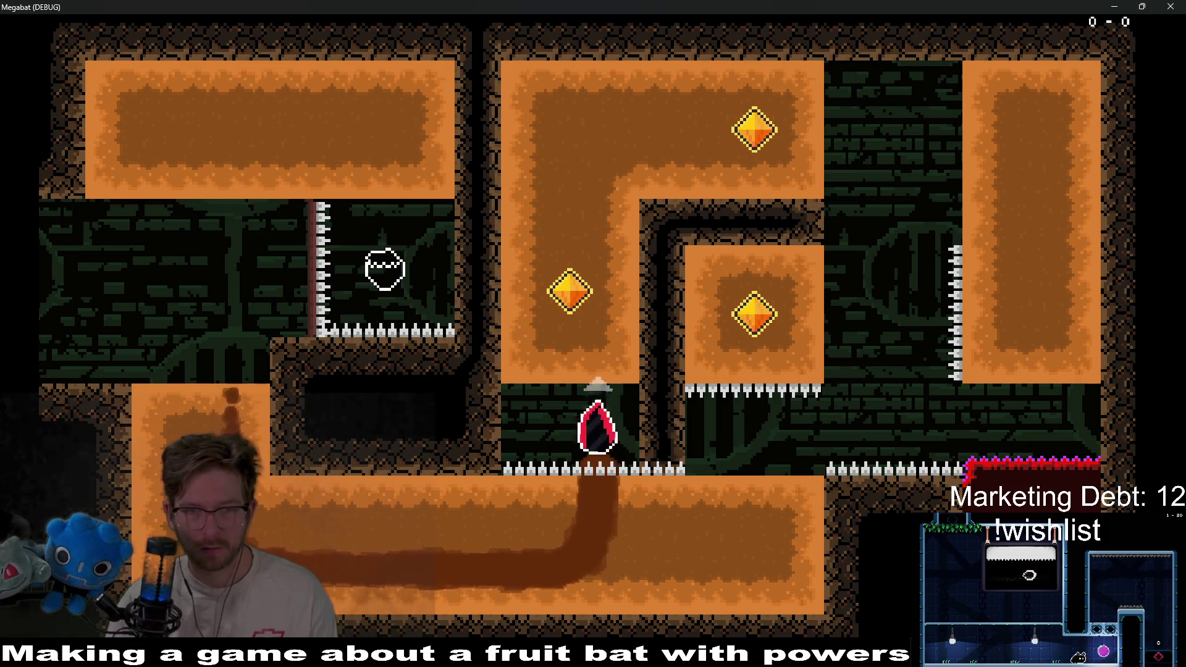
pyautogui.press('Right')
pyautogui.press('Down')
pyautogui.press('Left')
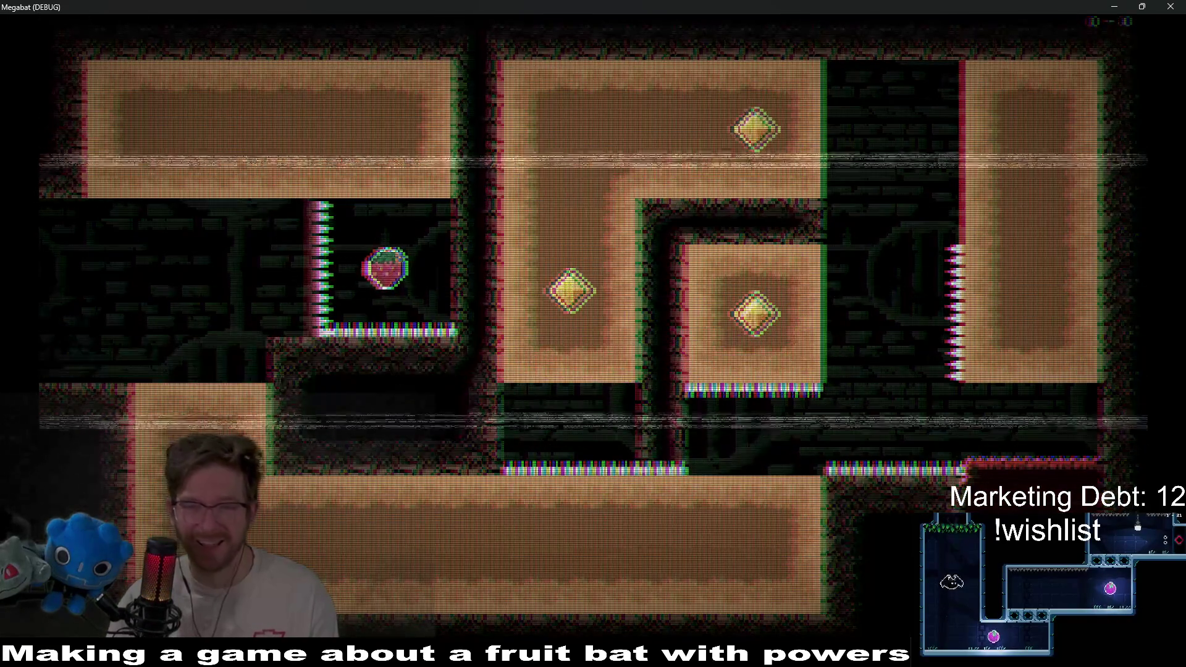
pyautogui.press('n')
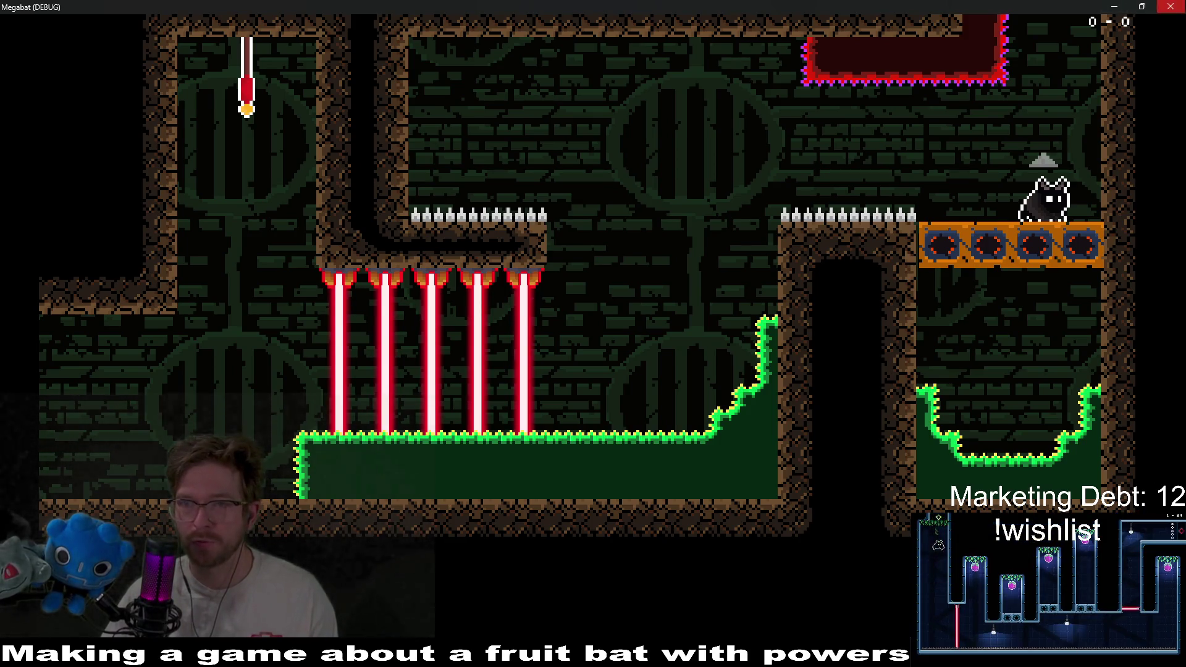
pyautogui.click(1170, 7)
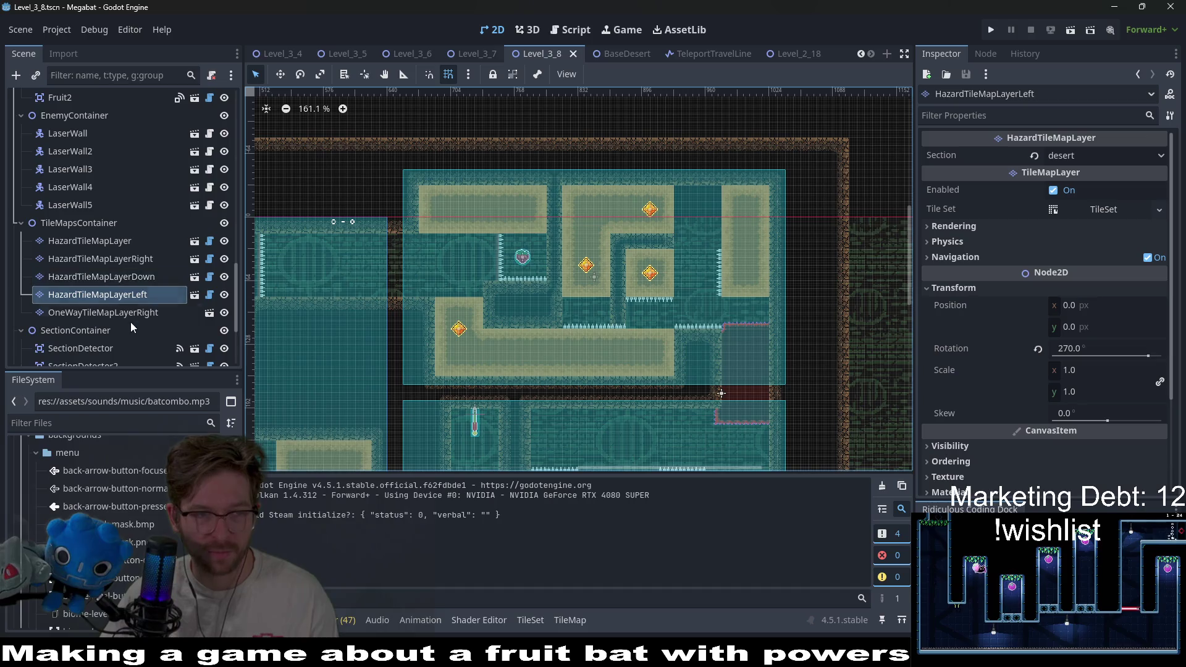
# Select CrystalDoor, change its Open Position 2 x from -48 to 48, and save
pyautogui.scroll(6, 76, 226)
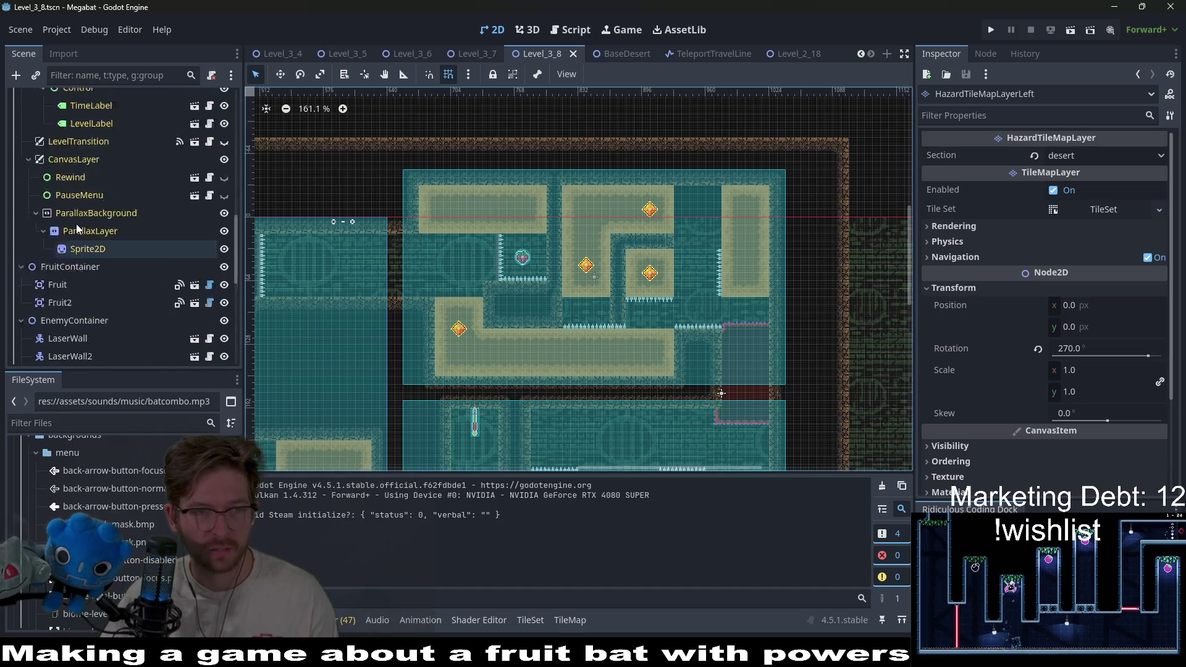
pyautogui.scroll(5, 77, 223)
pyautogui.click(76, 152)
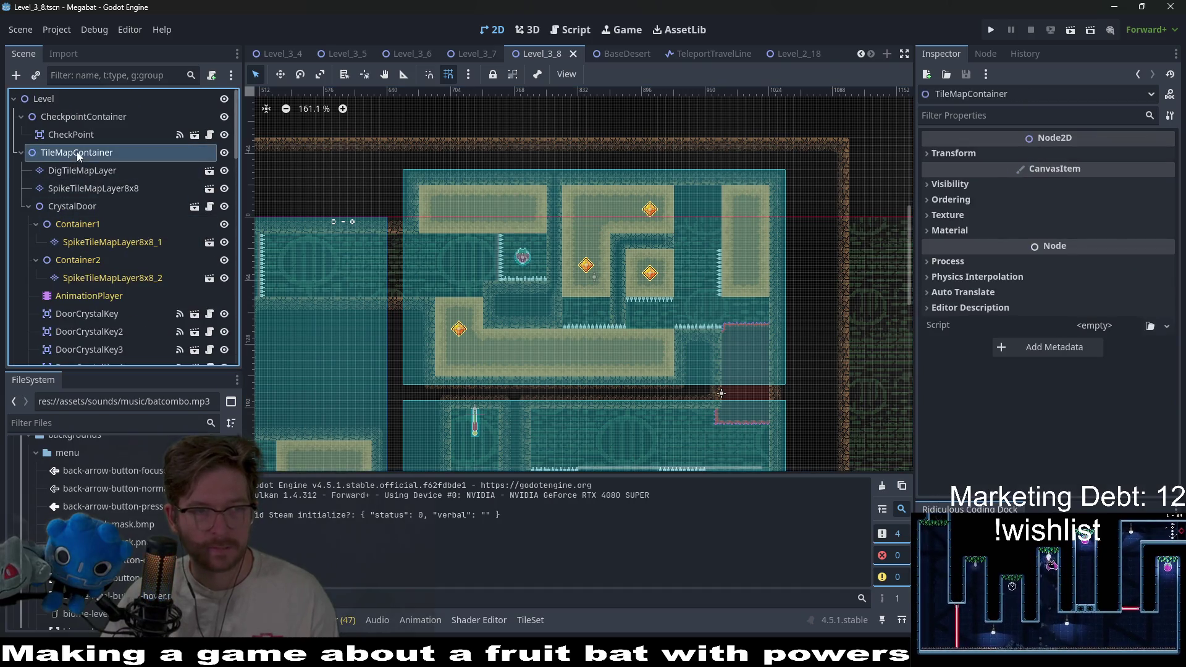
pyautogui.click(77, 209)
pyautogui.click(1101, 216)
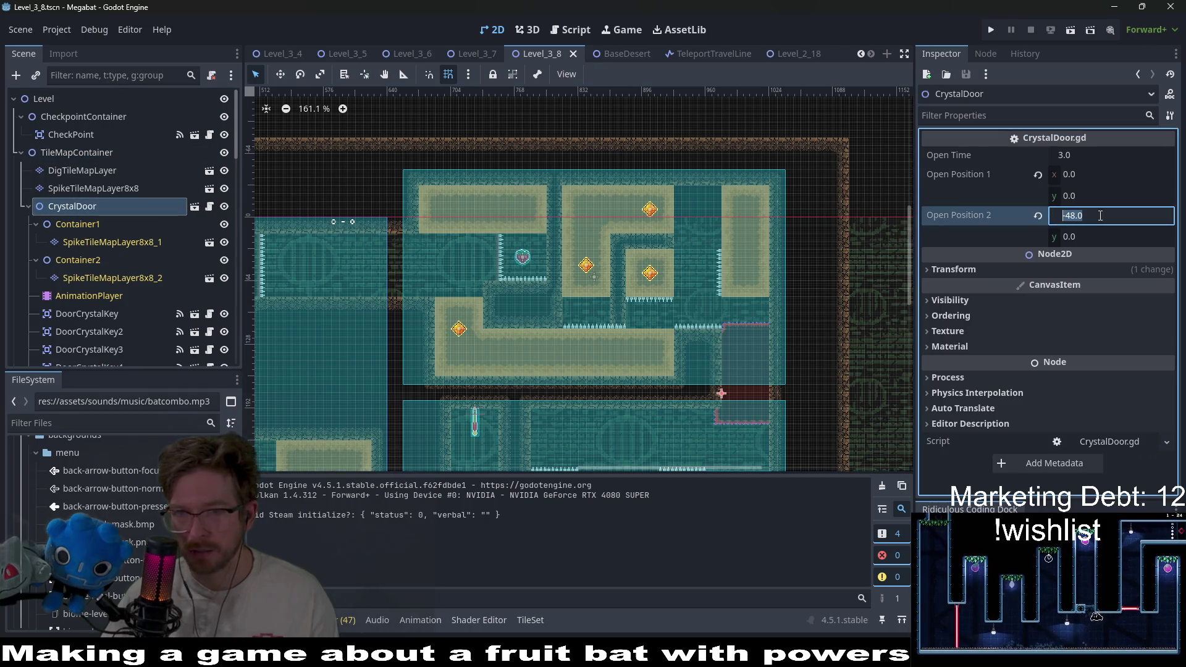
pyautogui.write('48')
pyautogui.press('Return')
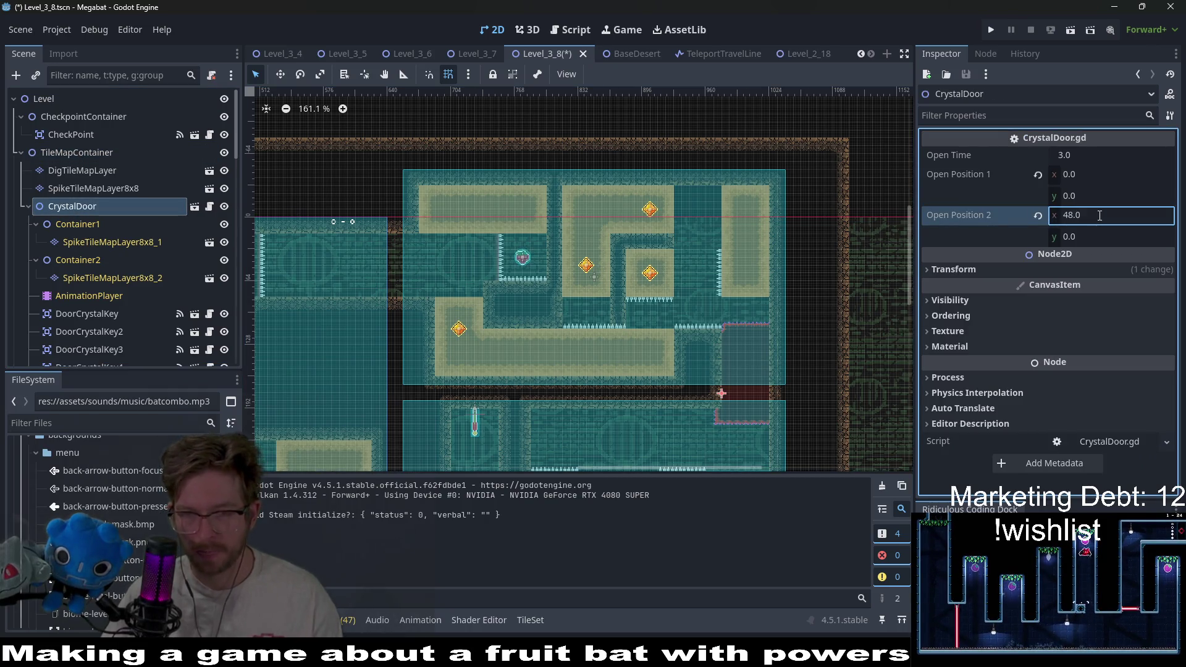
pyautogui.hotkey('ctrl', 's')
# Set the crystal door's Open Position 2 x to 64 and save the Level_3_8 scene
pyautogui.scroll(4, 739, 383)
pyautogui.scroll(3, 739, 383)
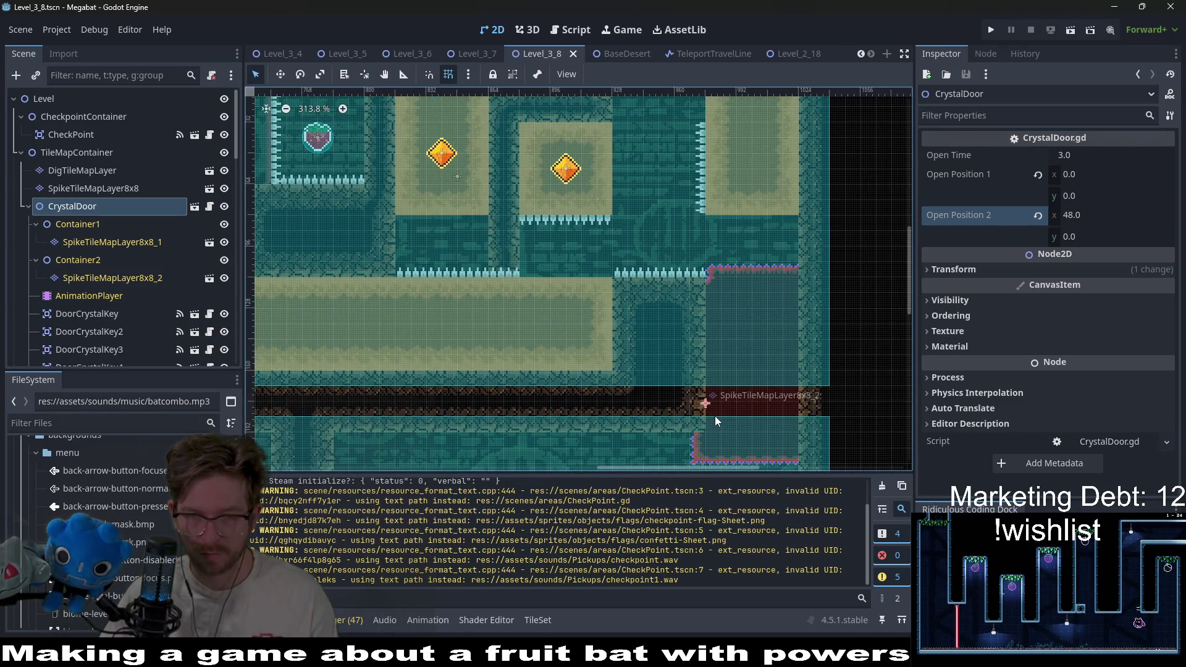
pyautogui.scroll(-2, 714, 417)
pyautogui.hscroll(2, 740, 356)
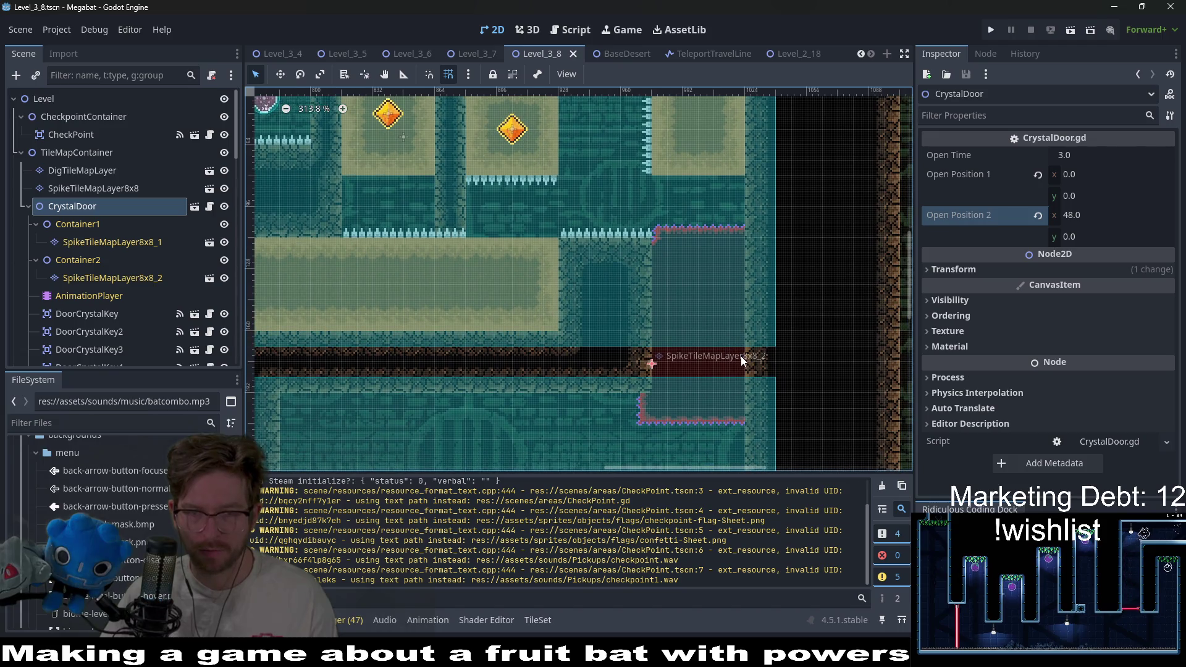
pyautogui.click(1078, 217)
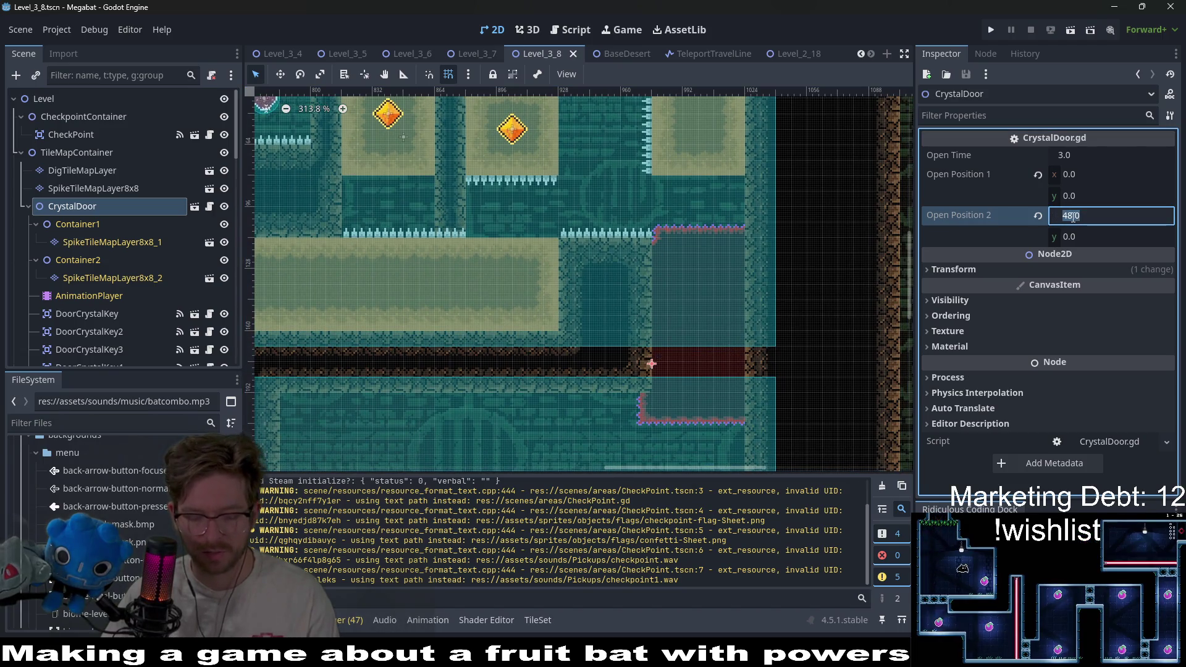
pyautogui.write('64')
pyautogui.press('Return')
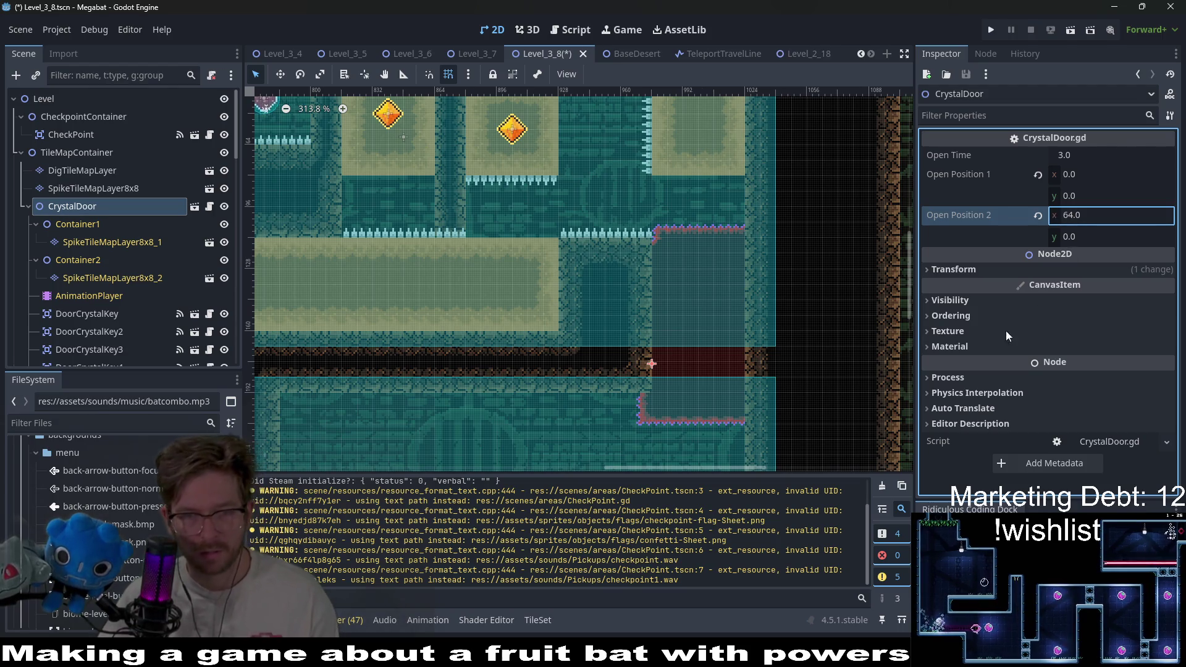
pyautogui.hotkey('ctrl', 's')
# Survey the door corridor and the rooms above it, then select and frame CheckPoint
pyautogui.scroll(-4, 690, 343)
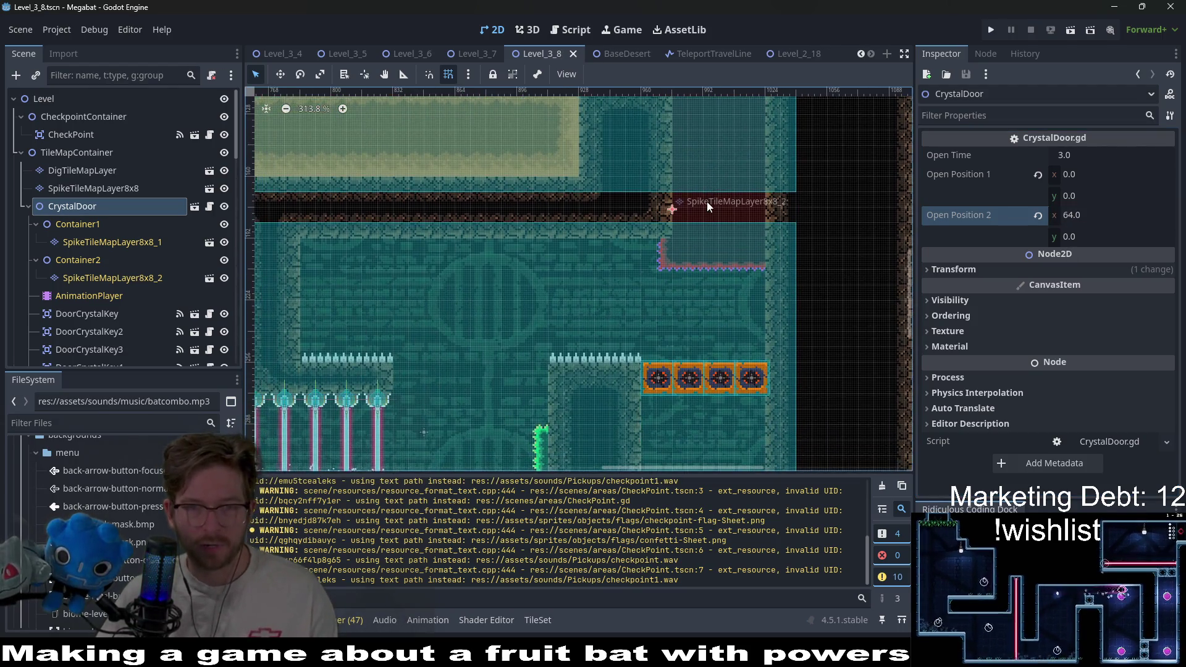
pyautogui.scroll(-2, 707, 202)
pyautogui.moveTo(700, 240)
pyautogui.mouseDown()
pyautogui.moveTo(629, 306)
pyautogui.moveTo(608, 368)
pyautogui.mouseUp()
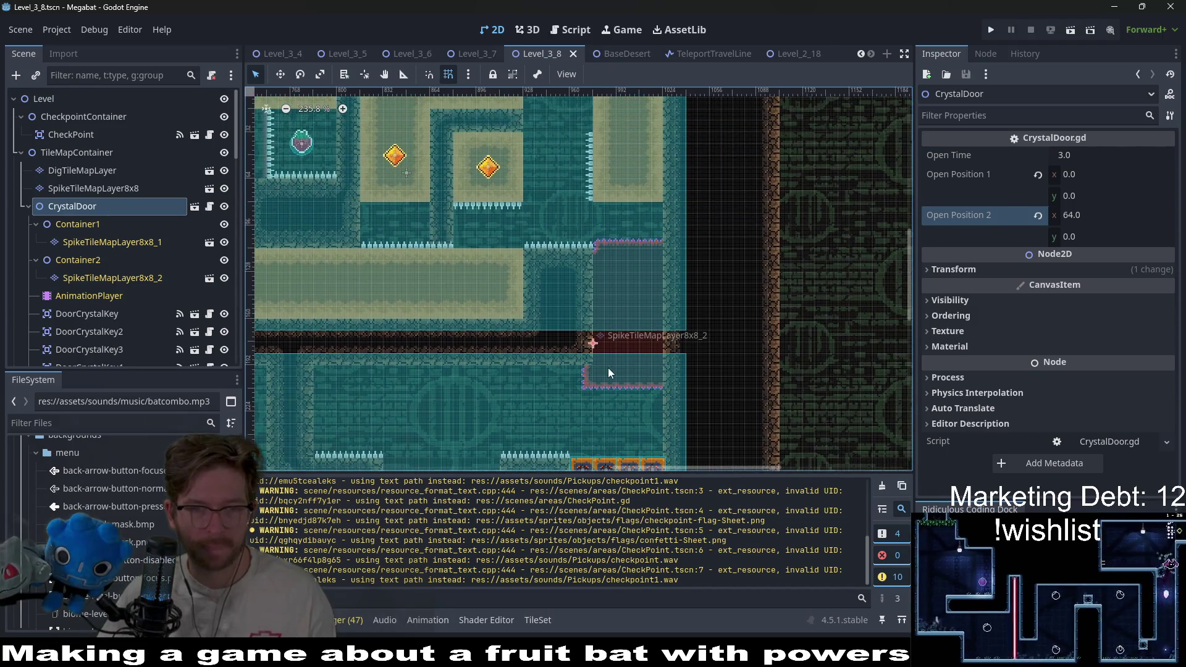
pyautogui.hscroll(-4, 566, 273)
pyautogui.scroll(3, 706, 358)
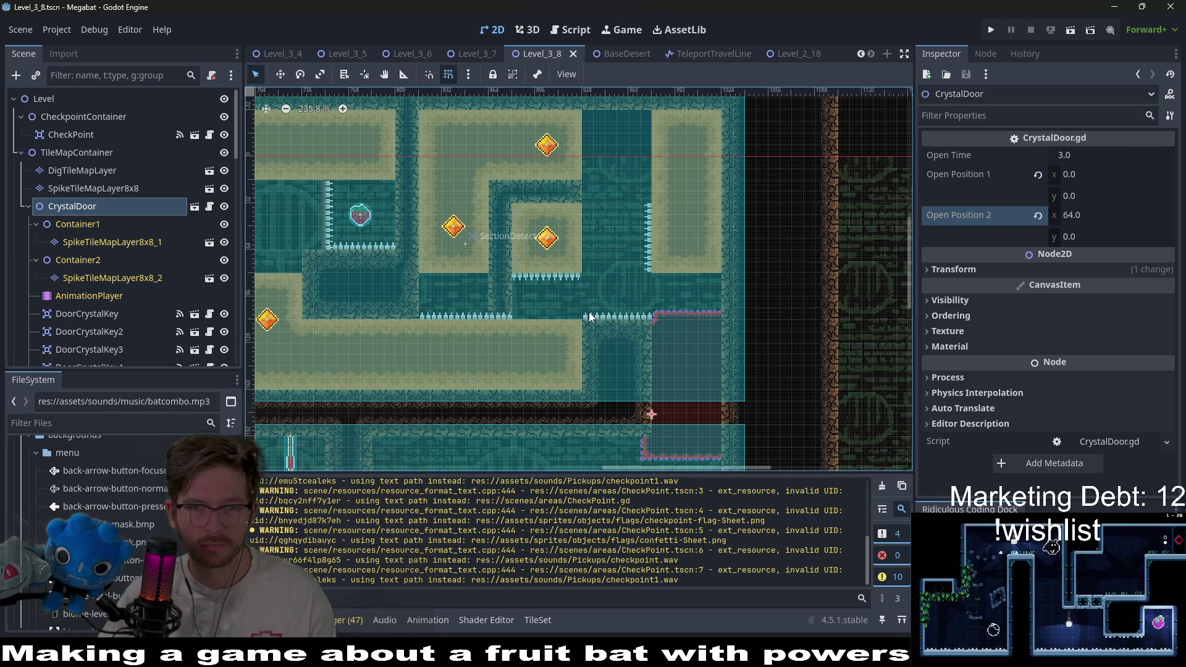
pyautogui.hscroll(-3, 636, 299)
pyautogui.scroll(1, 639, 301)
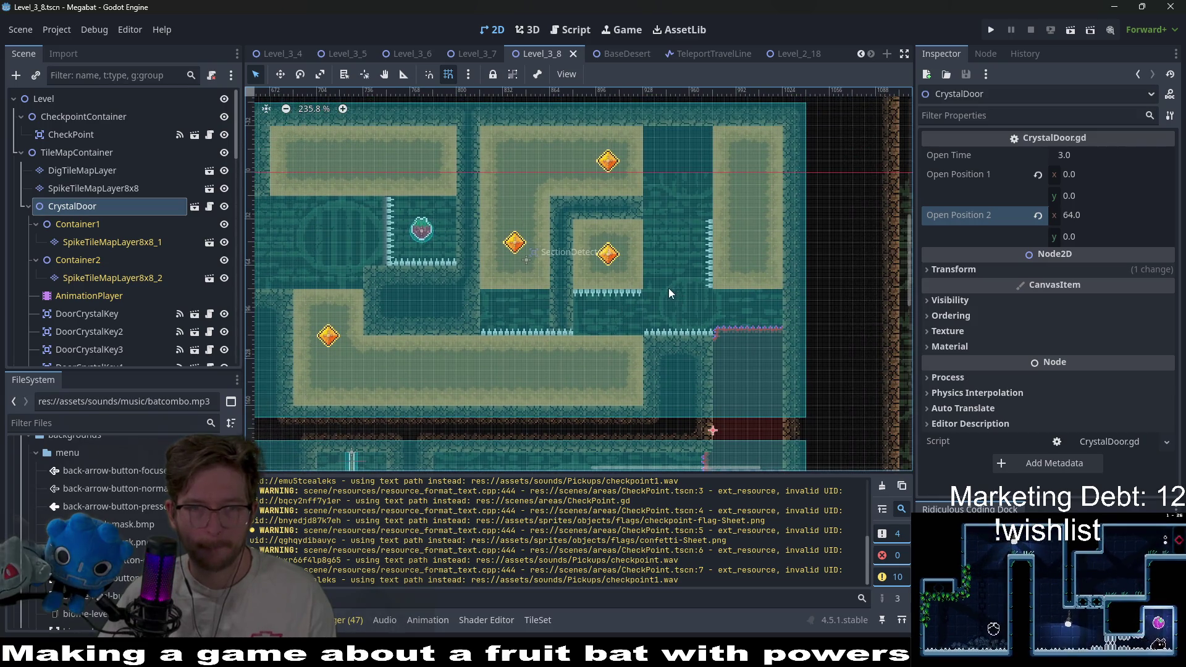
pyautogui.hscroll(-5, 531, 270)
pyautogui.scroll(-2, 561, 256)
pyautogui.moveTo(417, 290); pyautogui.dragTo(588, 271)
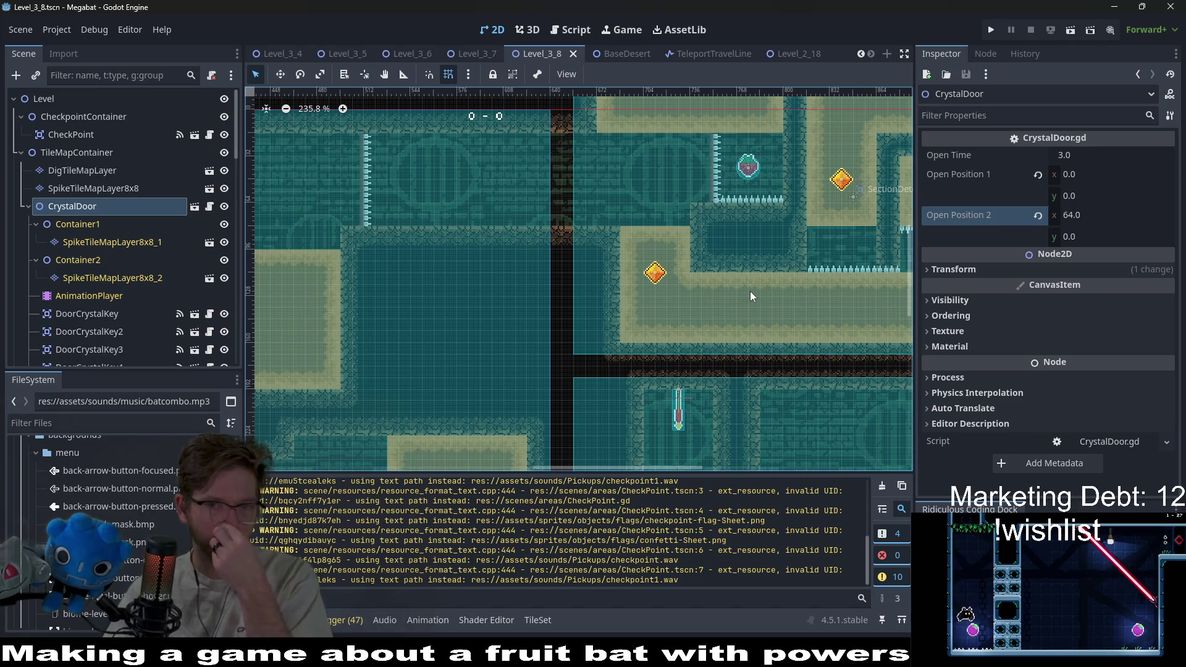
pyautogui.hscroll(-4, 661, 212)
pyautogui.scroll(-2, 661, 213)
pyautogui.hscroll(9, 661, 212)
pyautogui.scroll(2, 661, 213)
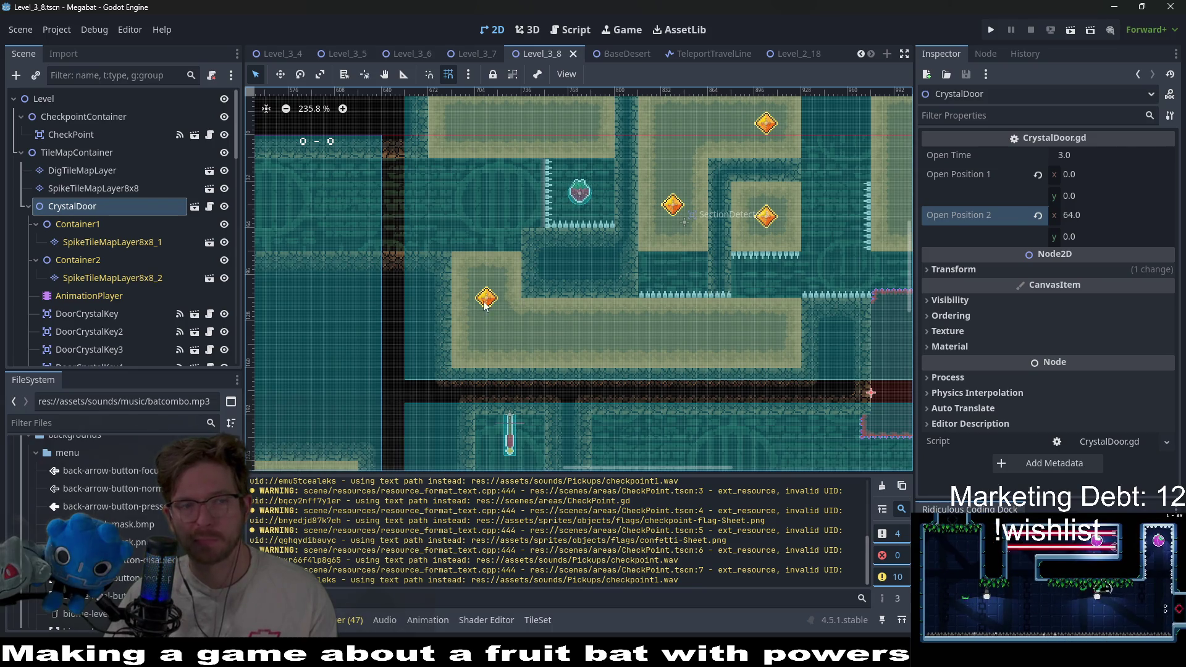
pyautogui.hscroll(-20, 614, 254)
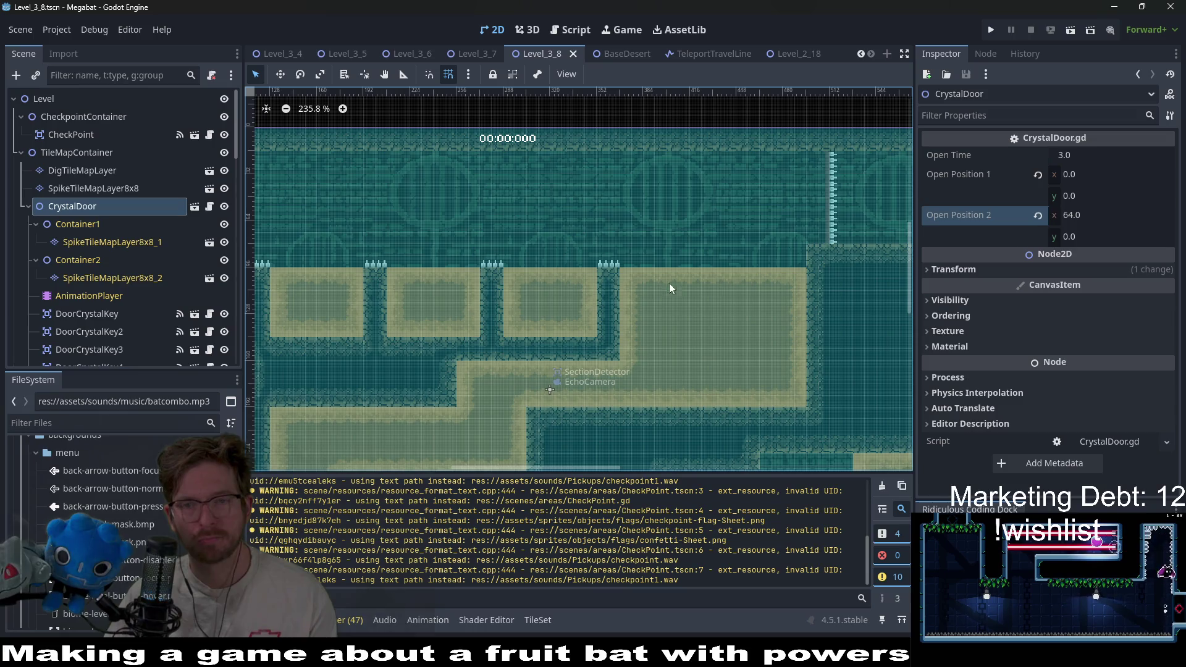
pyautogui.hscroll(11, 669, 283)
pyautogui.scroll(1, 832, 275)
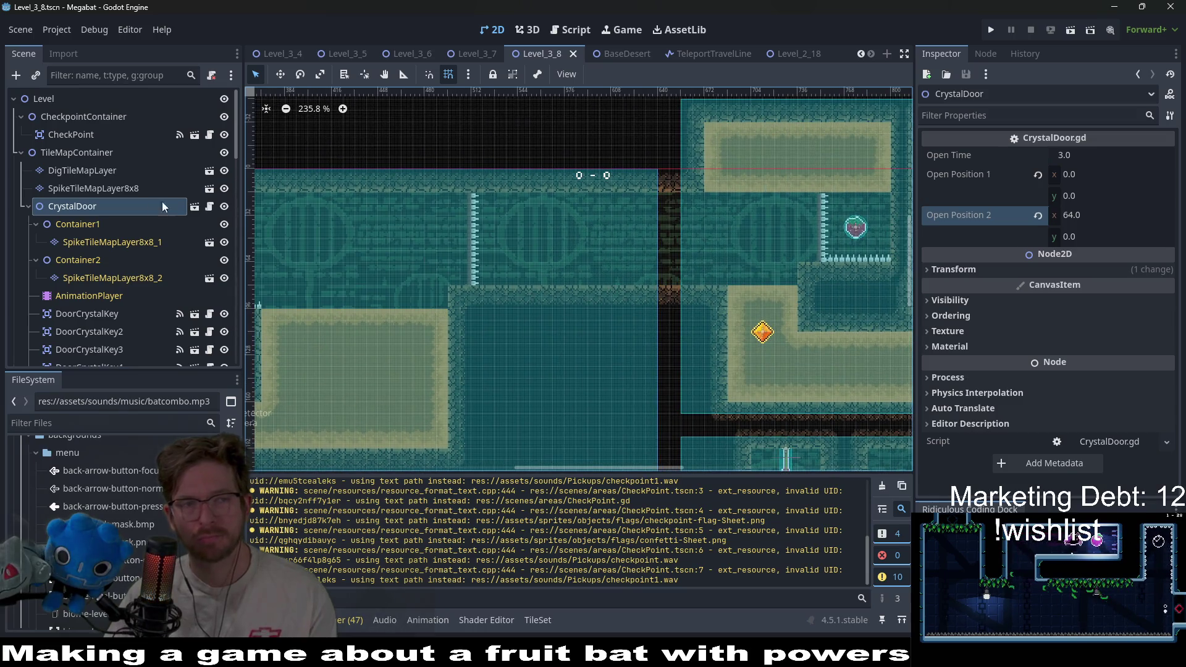
pyautogui.doubleClick(72, 136)
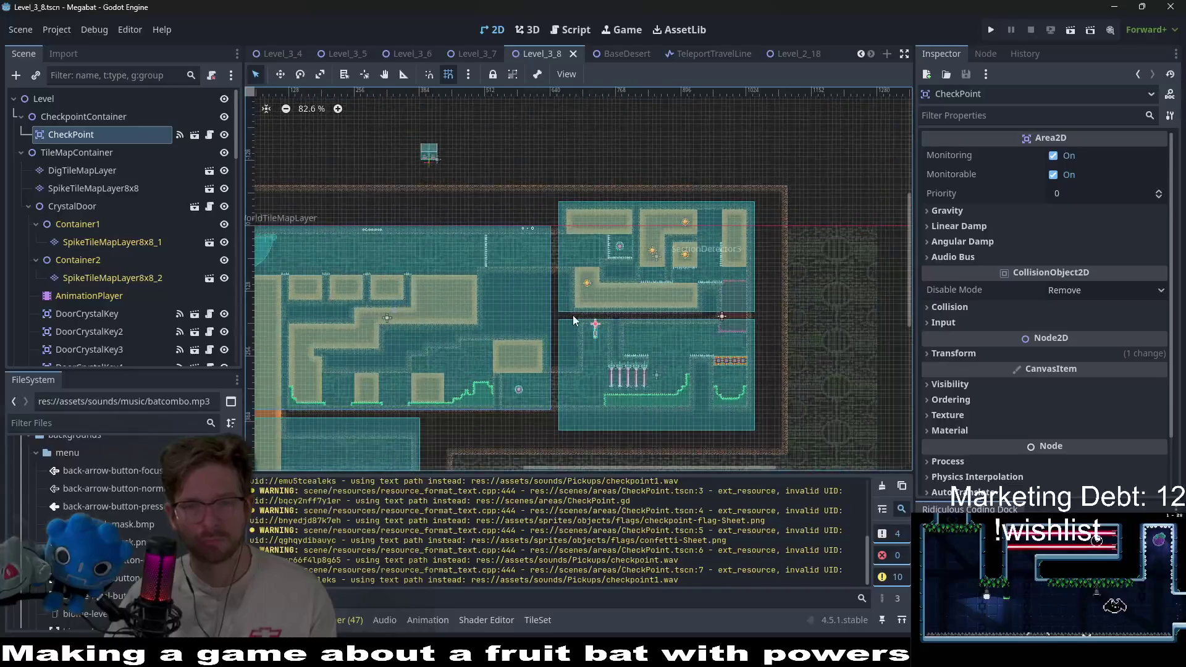
# Move CheckPoint up and left into the upper room, nudging it slightly higher
pyautogui.scroll(3, 573, 315)
pyautogui.press('w')
pyautogui.moveTo(587, 321); pyautogui.dragTo(451, 168)
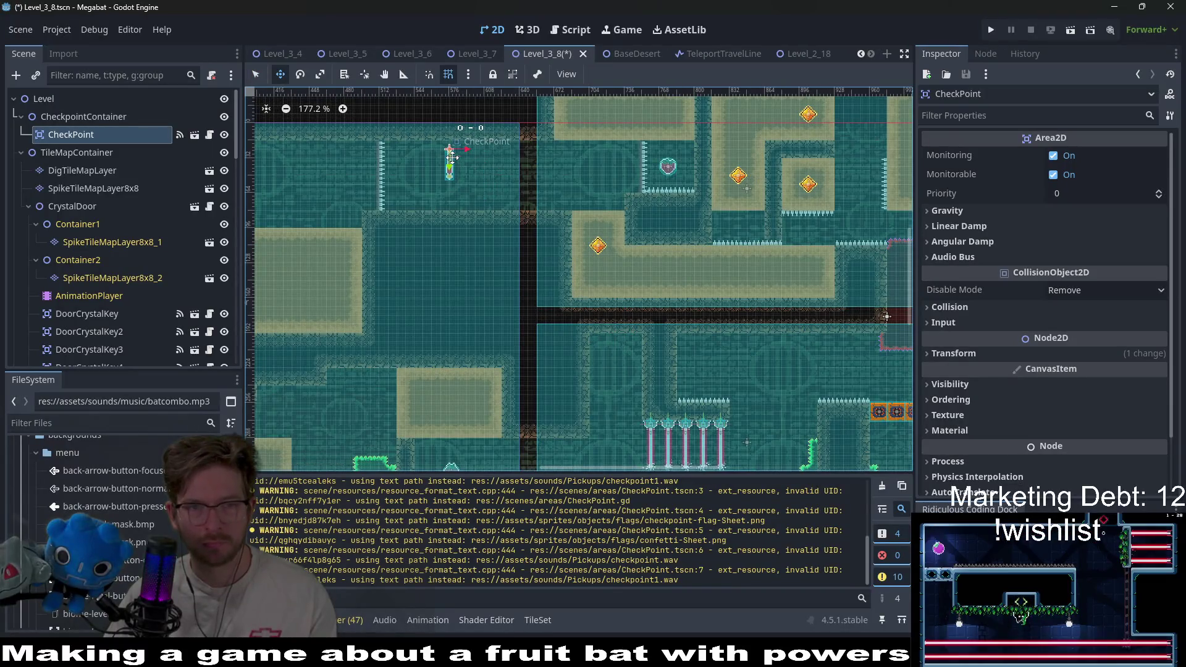
pyautogui.scroll(11, 448, 179)
pyautogui.press('Up')
pyautogui.press('Up')
pyautogui.press('Up')
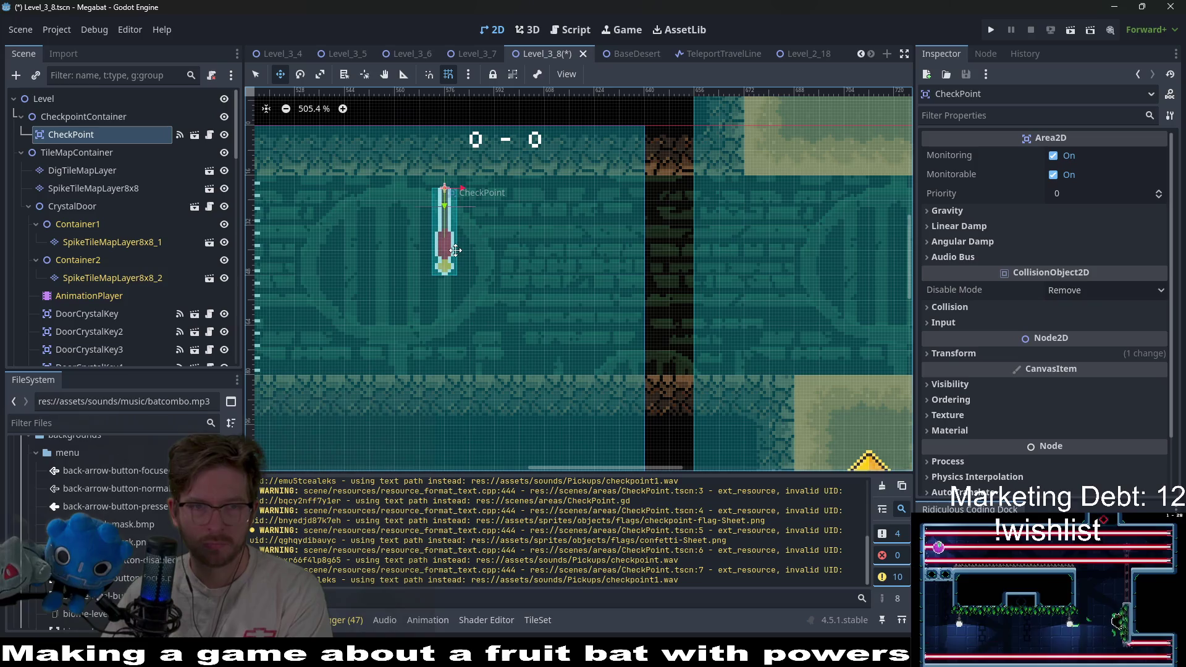
pyautogui.scroll(-11, 480, 296)
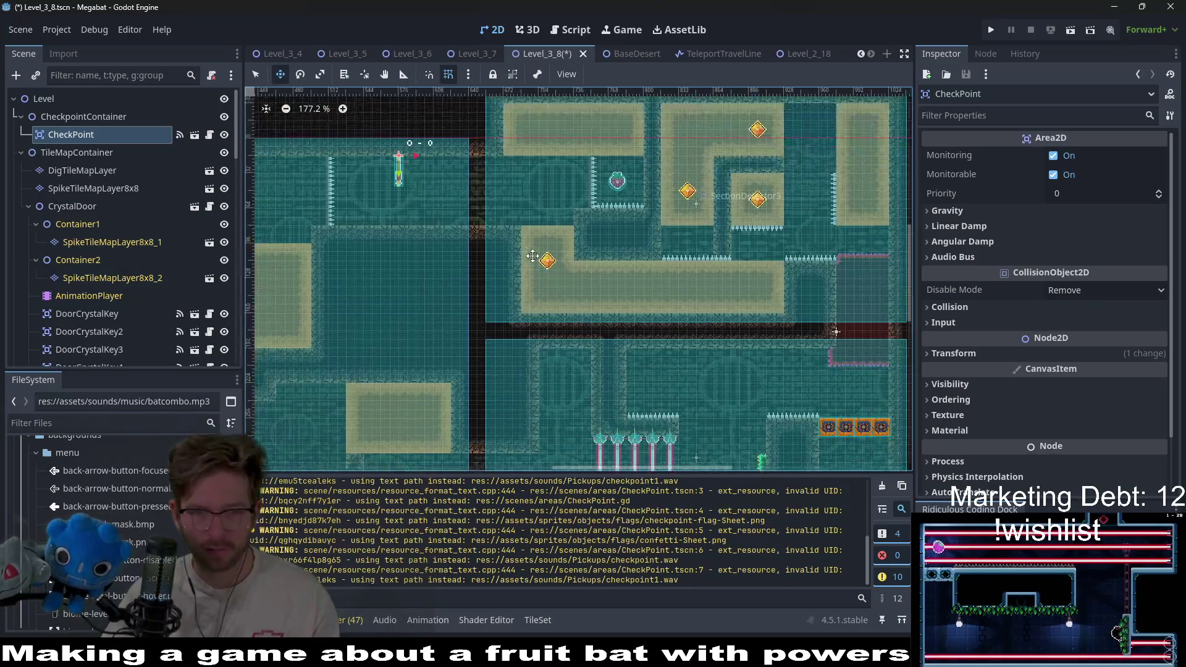
# Duplicate the checkpoint, place CheckPoint2 in the lower room beneath the corridor, and save
pyautogui.hotkey('ctrl', 'd')
pyautogui.moveTo(393, 165); pyautogui.dragTo(562, 359)
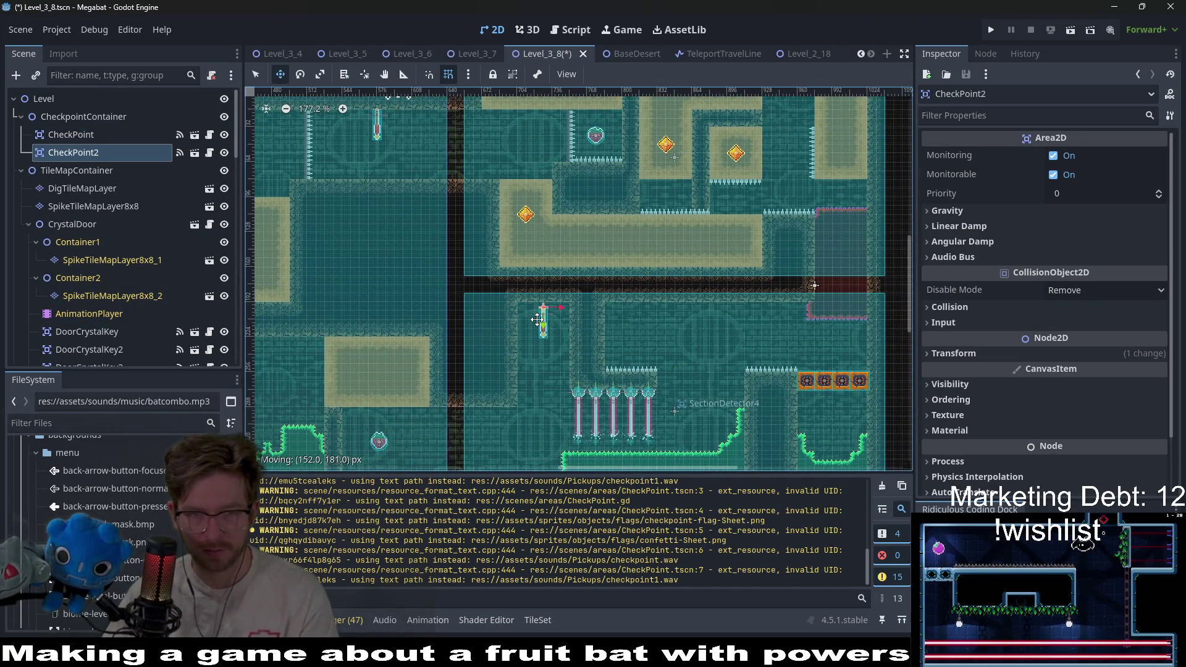
pyautogui.scroll(10, 550, 297)
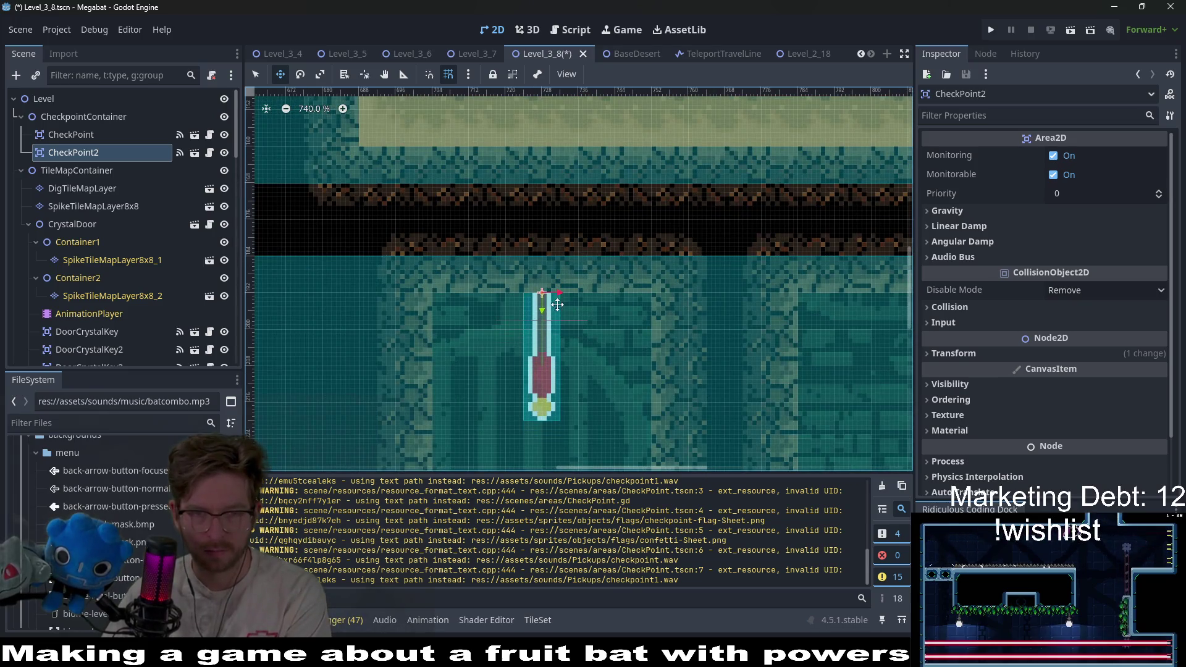
pyautogui.scroll(-15, 562, 306)
pyautogui.hotkey('ctrl', 's')
# Review both checkpoint placements across the level and save the scene again
pyautogui.hscroll(-5, 606, 261)
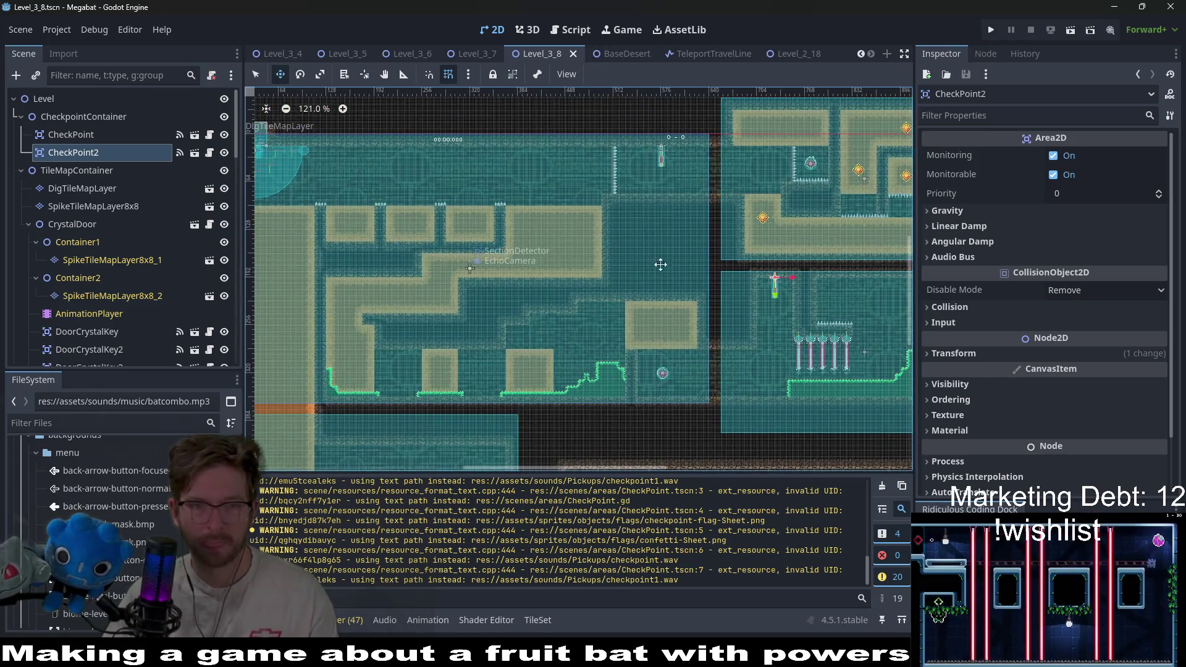
pyautogui.scroll(1, 606, 261)
pyautogui.scroll(-2, 606, 260)
pyautogui.hscroll(8, 609, 256)
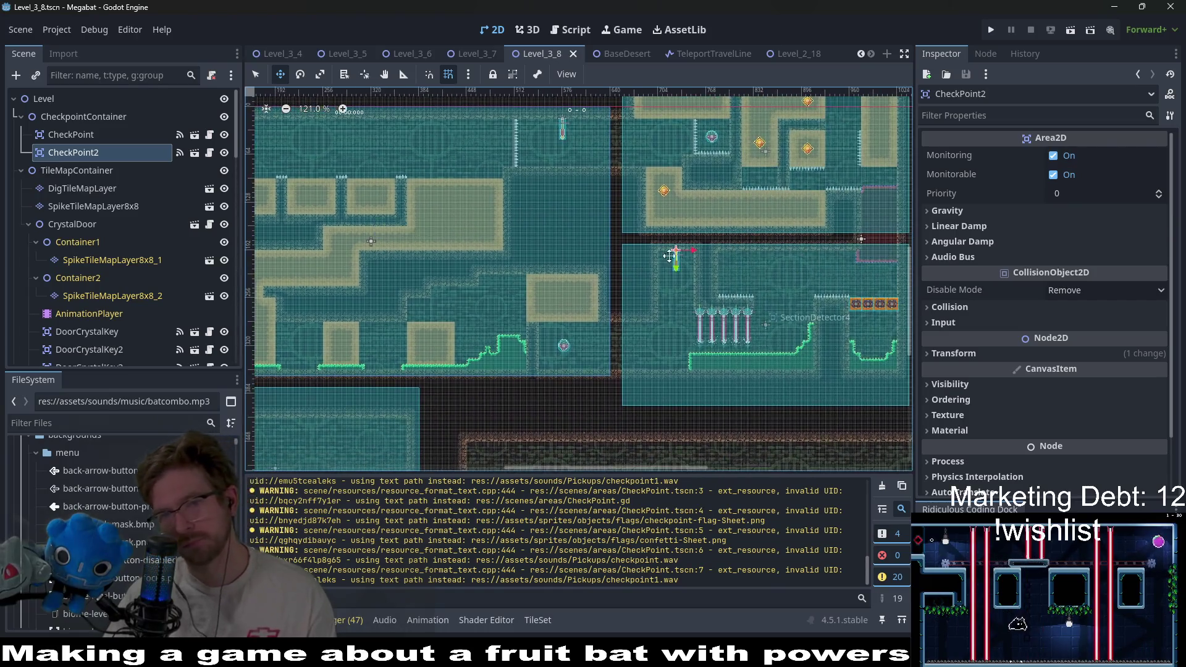
pyautogui.hscroll(-5, 647, 238)
pyautogui.scroll(-1, 679, 243)
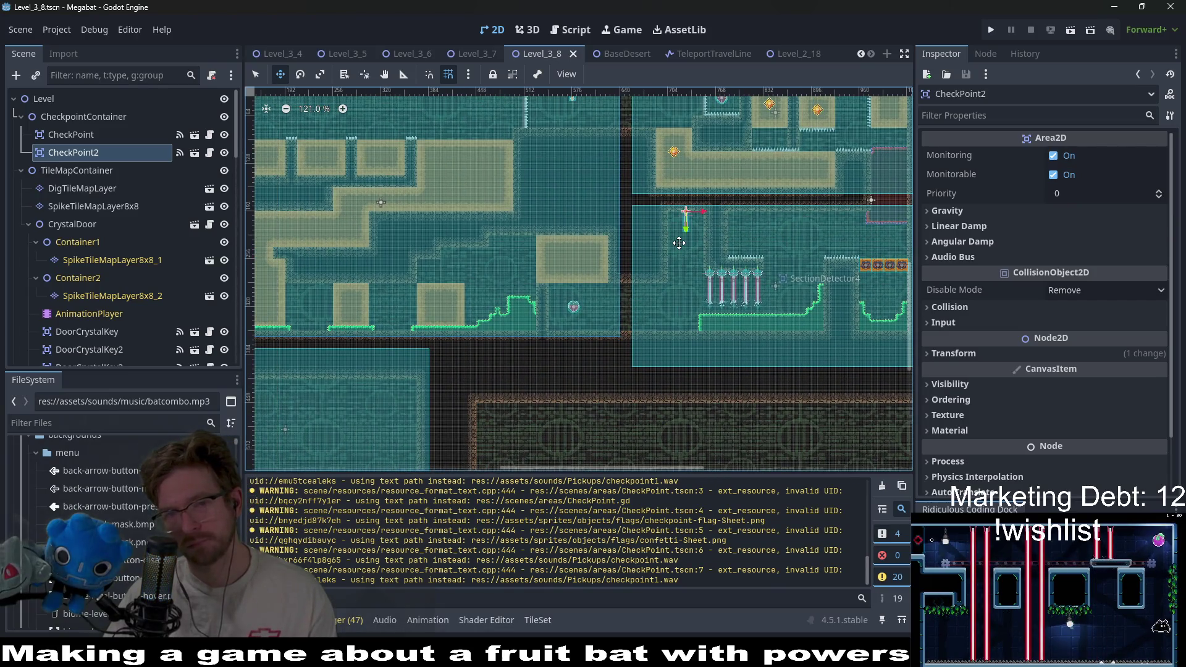
pyautogui.hscroll(5, 664, 315)
pyautogui.scroll(1, 664, 315)
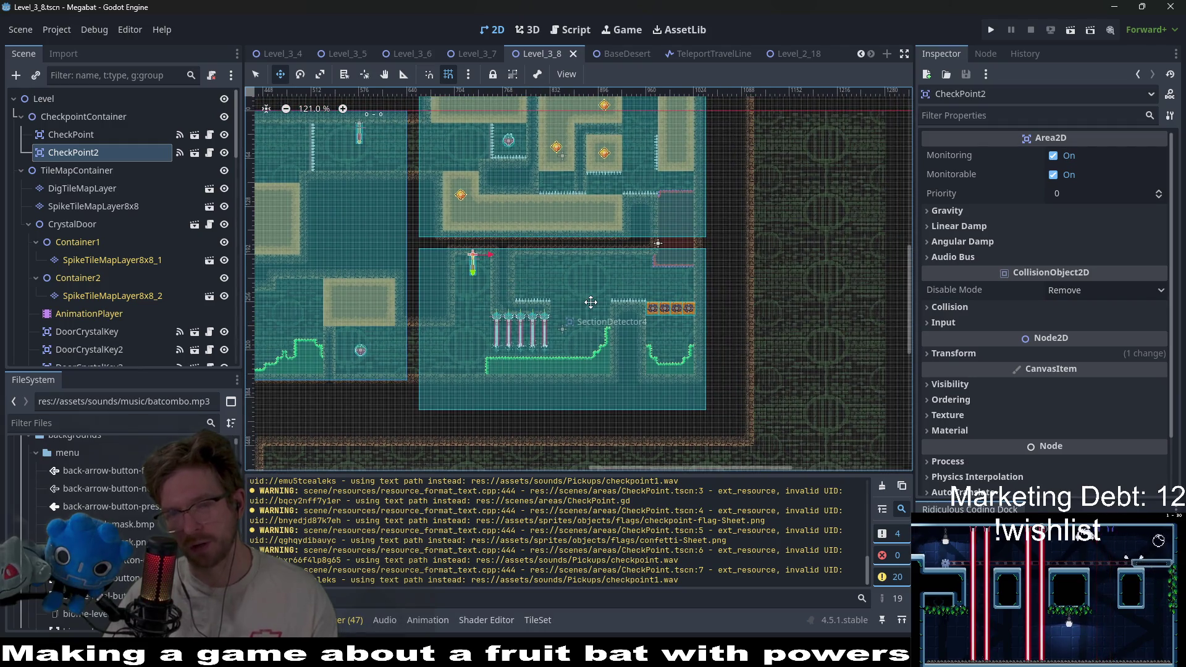
pyautogui.hotkey('ctrl', 's')
pyautogui.hscroll(-4, 601, 284)
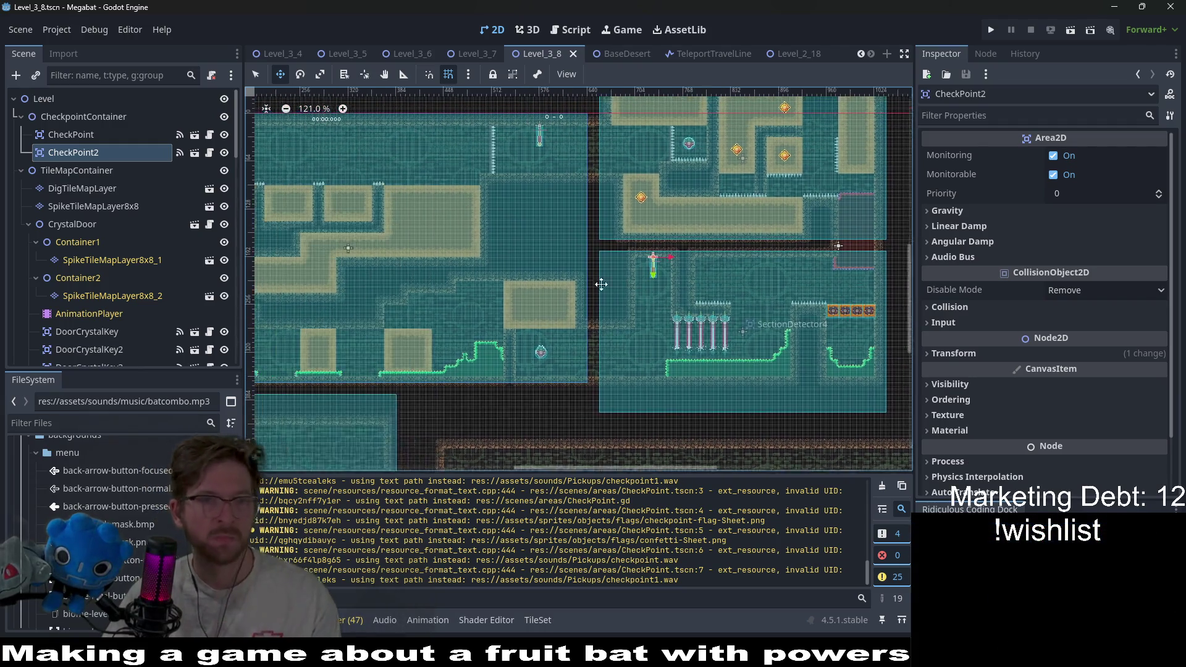
pyautogui.hscroll(-5, 601, 284)
pyautogui.scroll(-1, 601, 284)
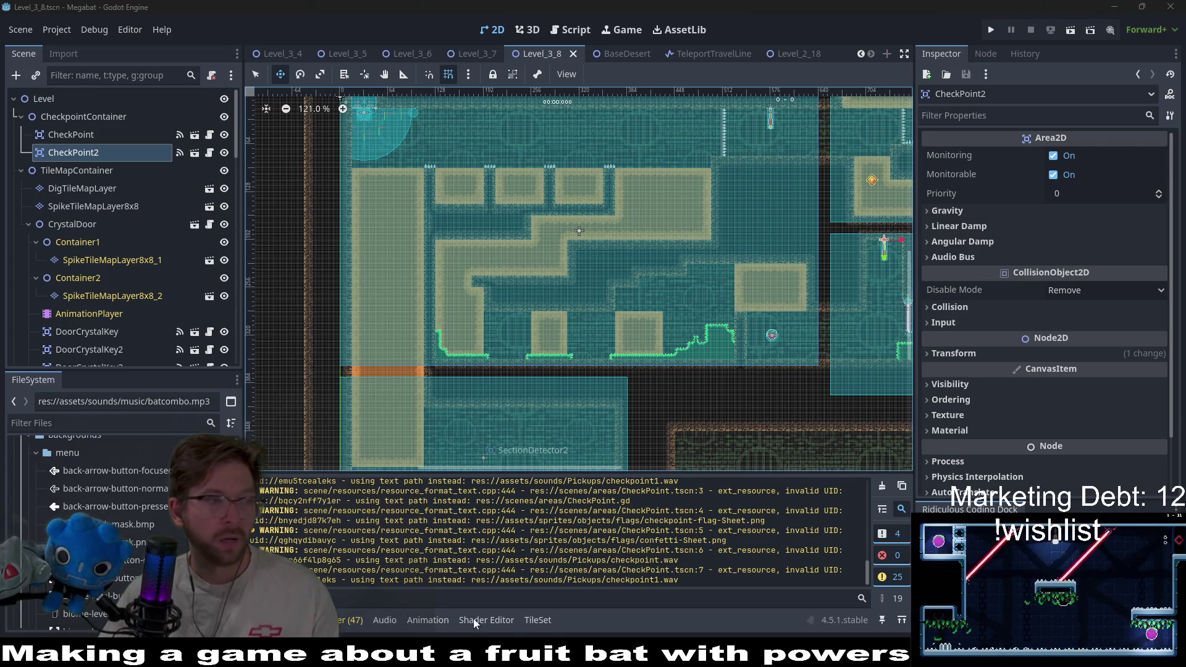